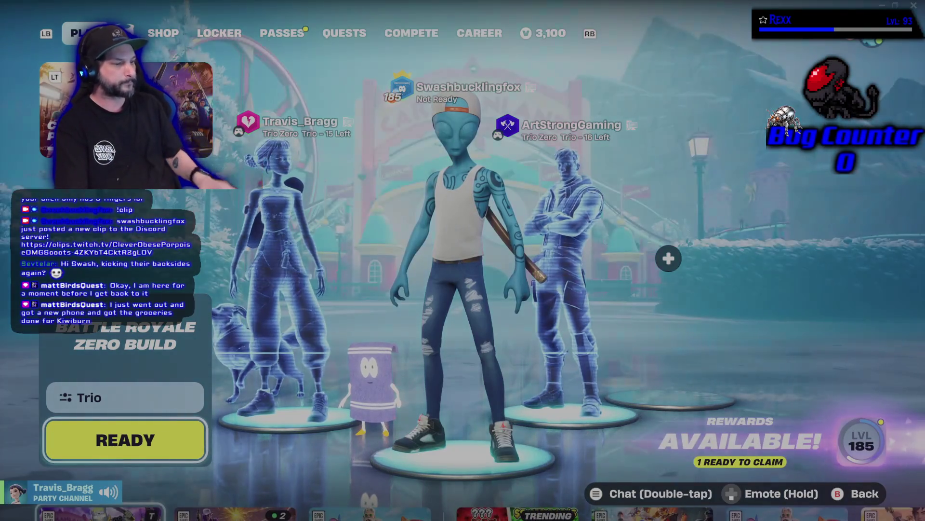
# Choose Blitz Royale as the game mode and return to the lobby
pyautogui.press('Return')
pyautogui.press('Right')
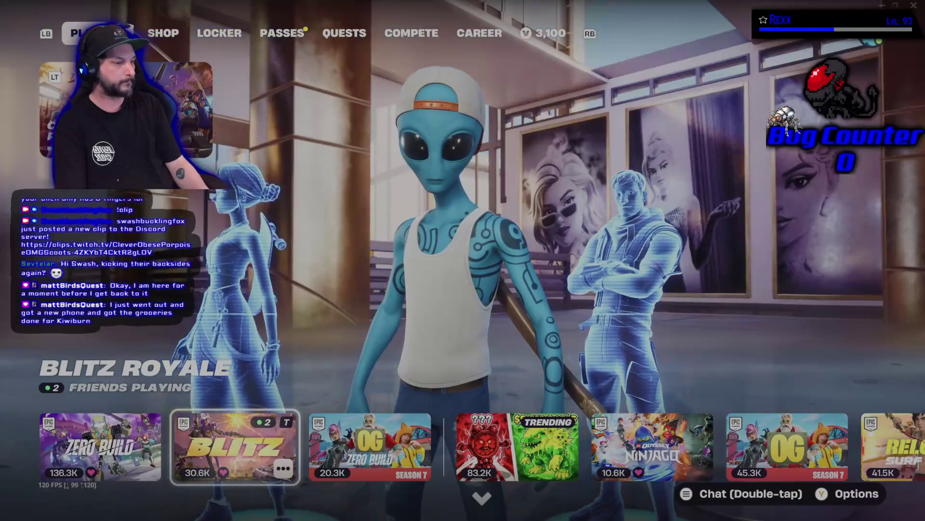
pyautogui.press('Return')
# Claim the Gala Glider reward from the Battle Pass and return to the play lobby
pyautogui.press('Right')
pyautogui.press('Right')
pyautogui.press('Right')
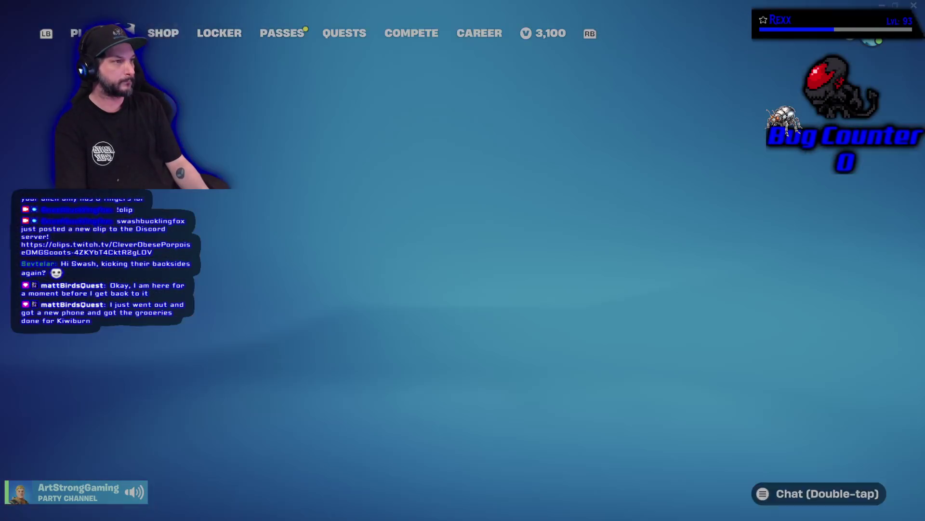
pyautogui.press('Return')
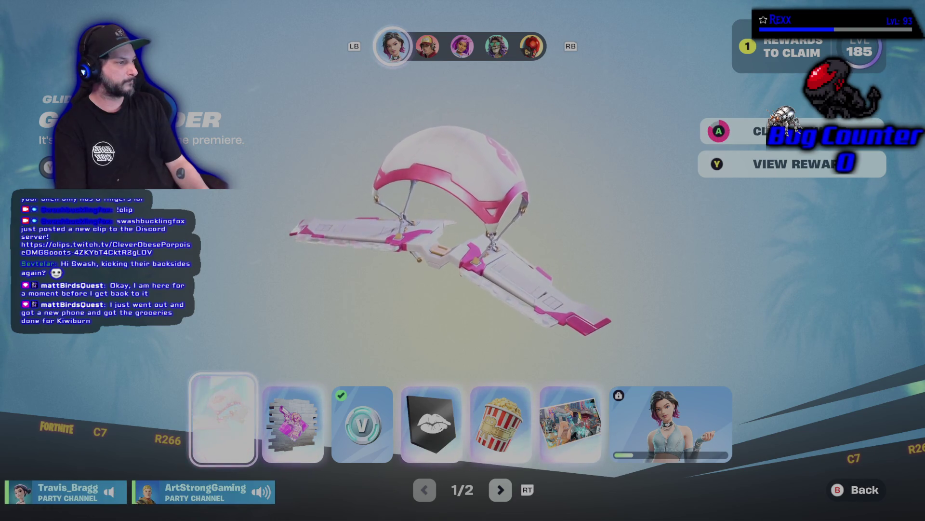
pyautogui.press('Return')
pyautogui.press('Return')
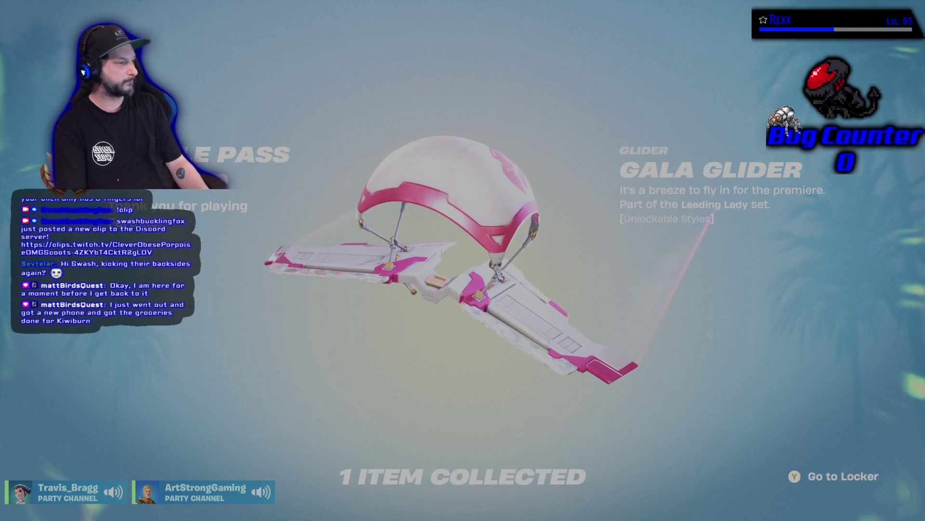
pyautogui.press('Escape')
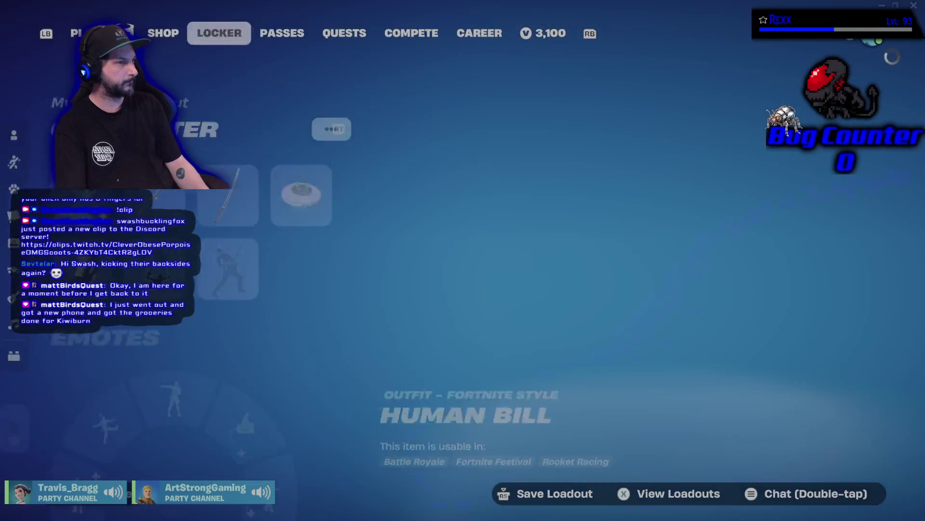
pyautogui.press('Escape')
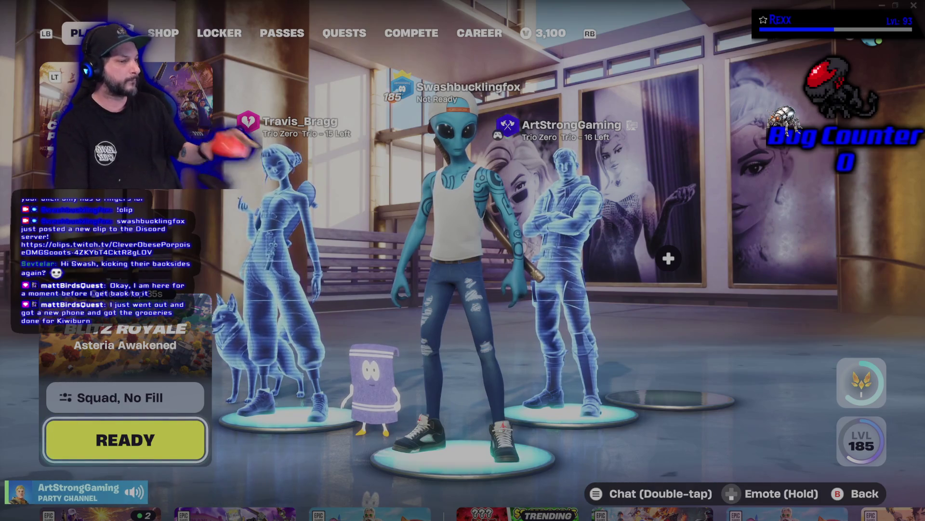
# Ready up for Blitz Royale, drop from the Battle Bus and equip the orange shotgun
pyautogui.press('Return')
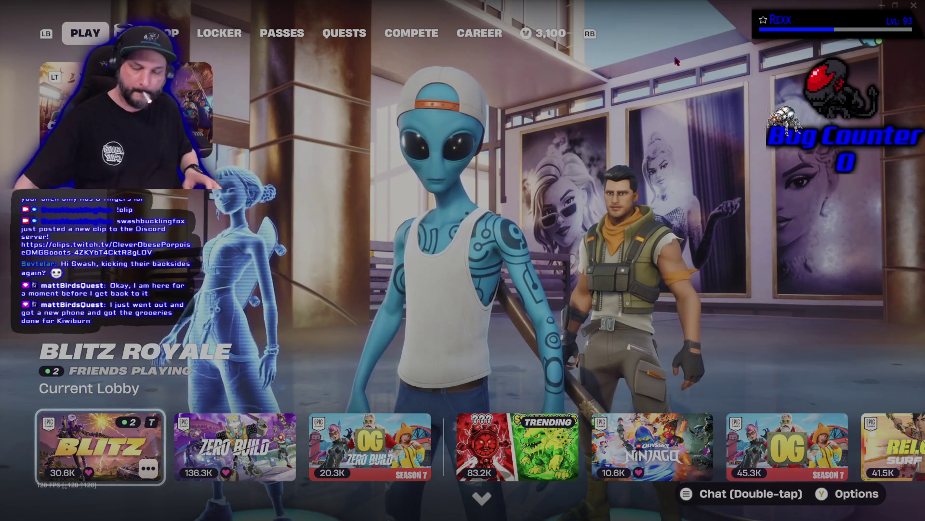
pyautogui.press('Return')
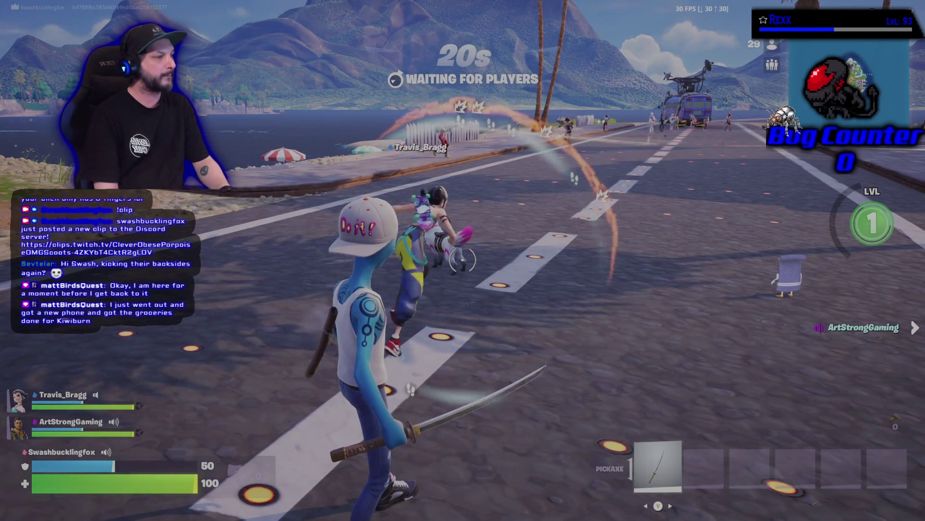
pyautogui.press('b')
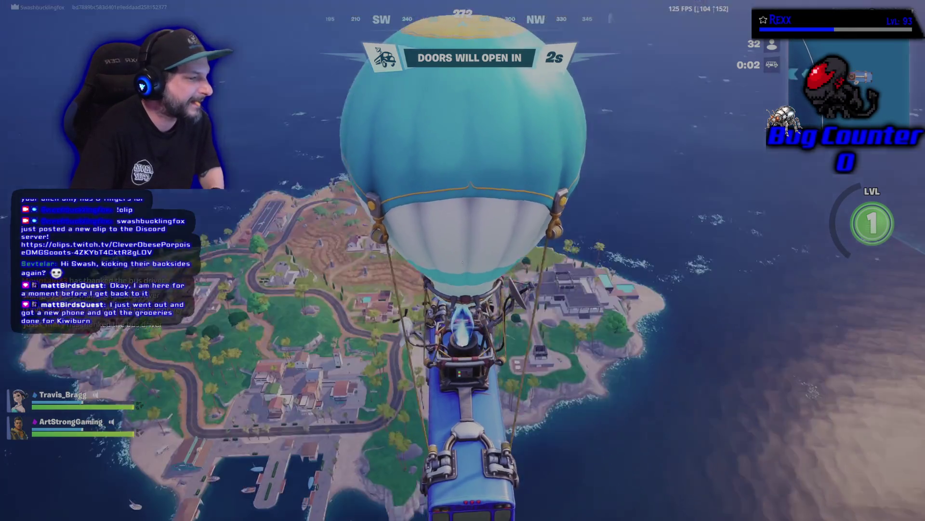
pyautogui.press('m')
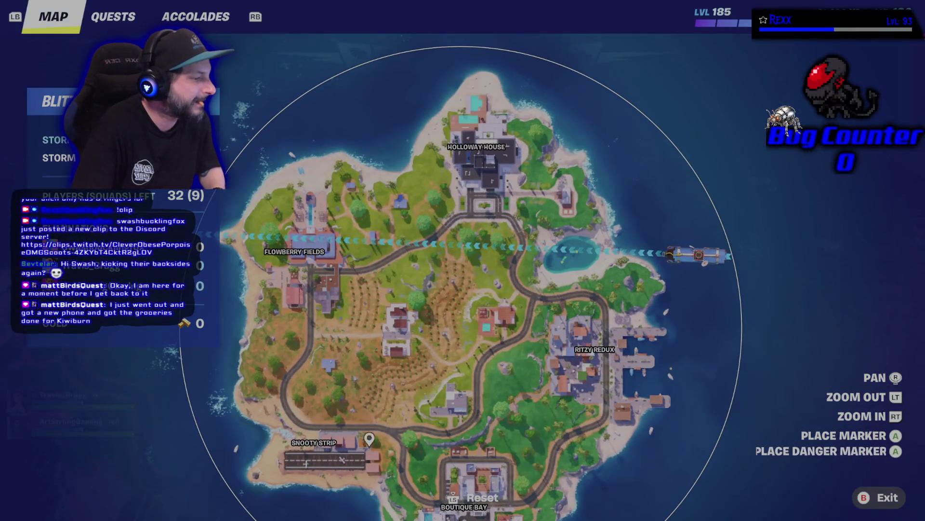
pyautogui.press('m')
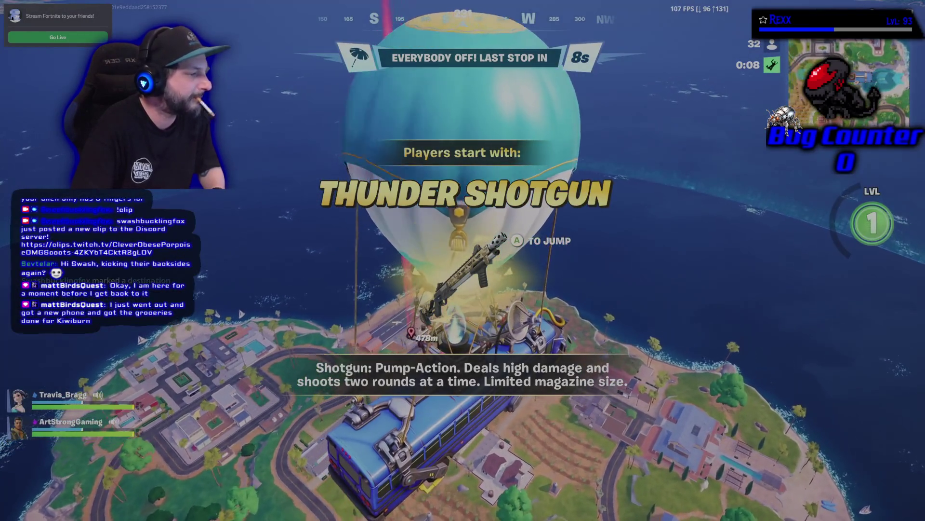
pyautogui.press('space')
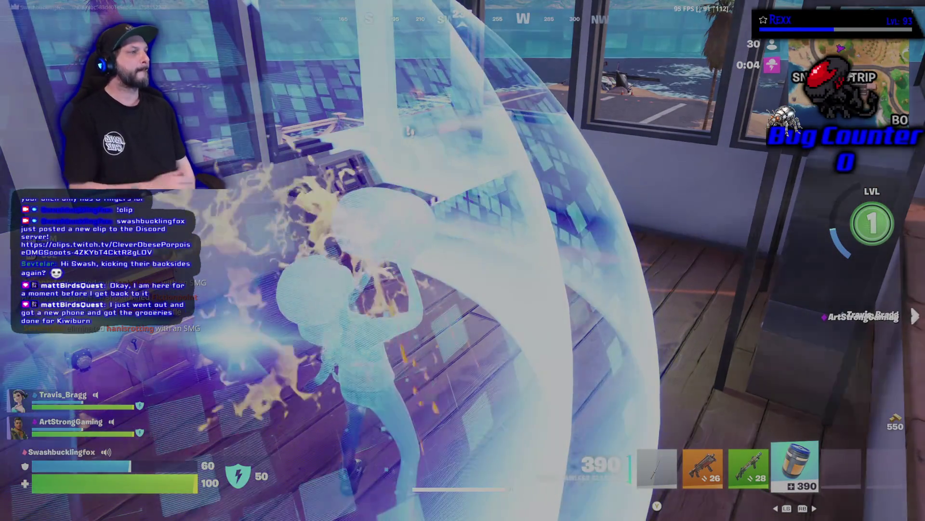
pyautogui.press('1')
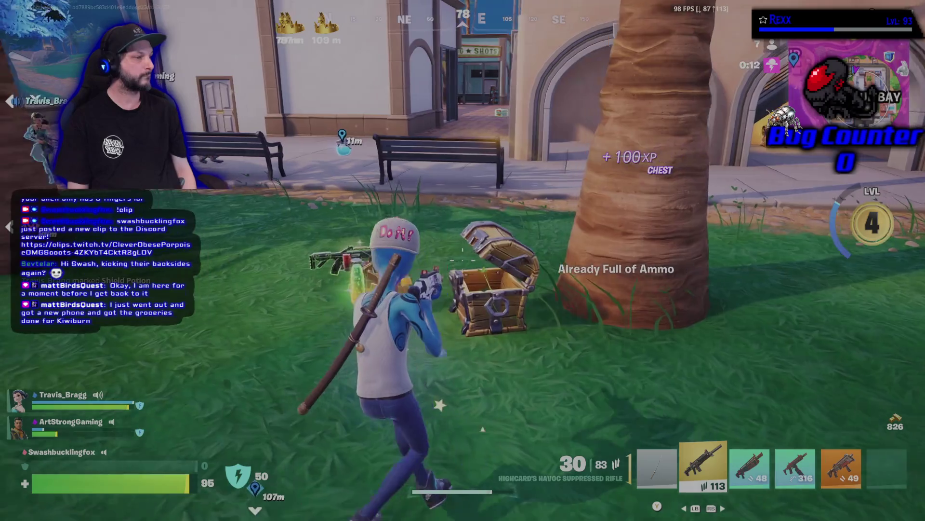
# Grab the Guzzle Juice, loot the downed enemy and swap the SMG for Brutus' Minigun
pyautogui.press('e')
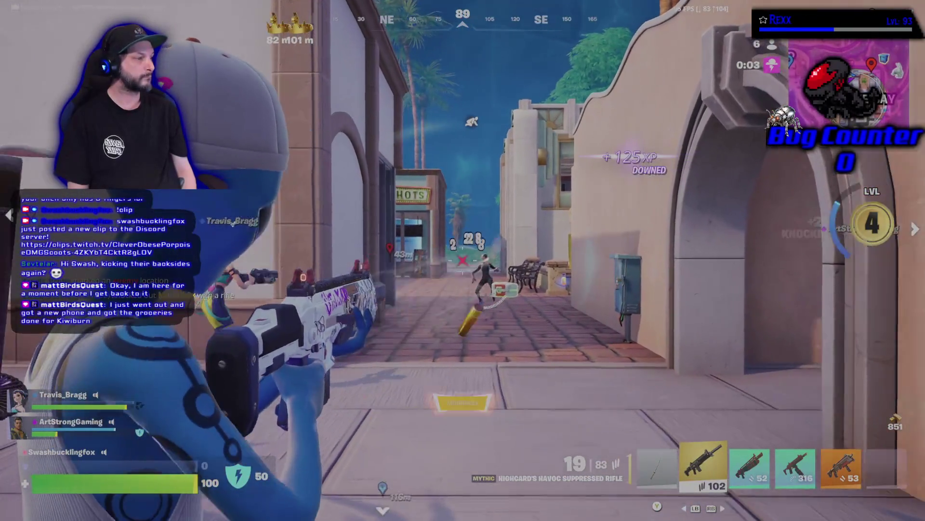
pyautogui.press('w')
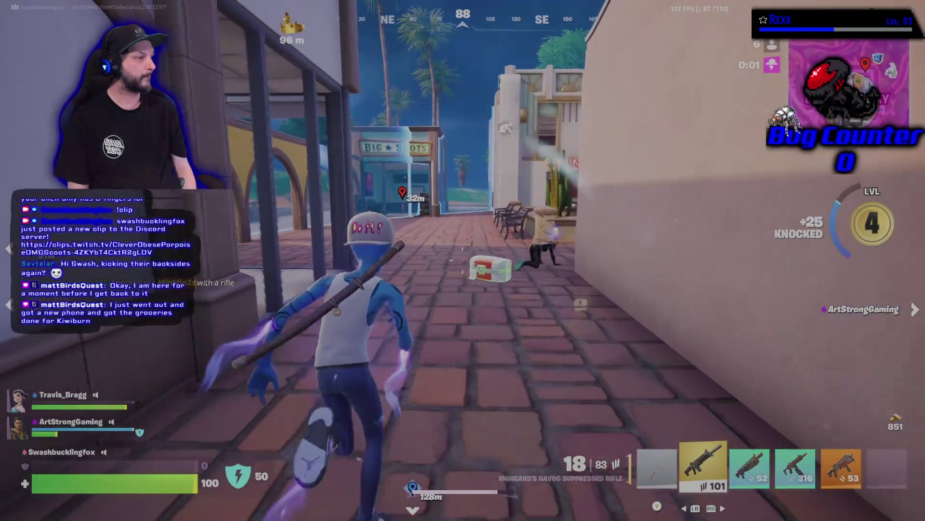
pyautogui.press('w')
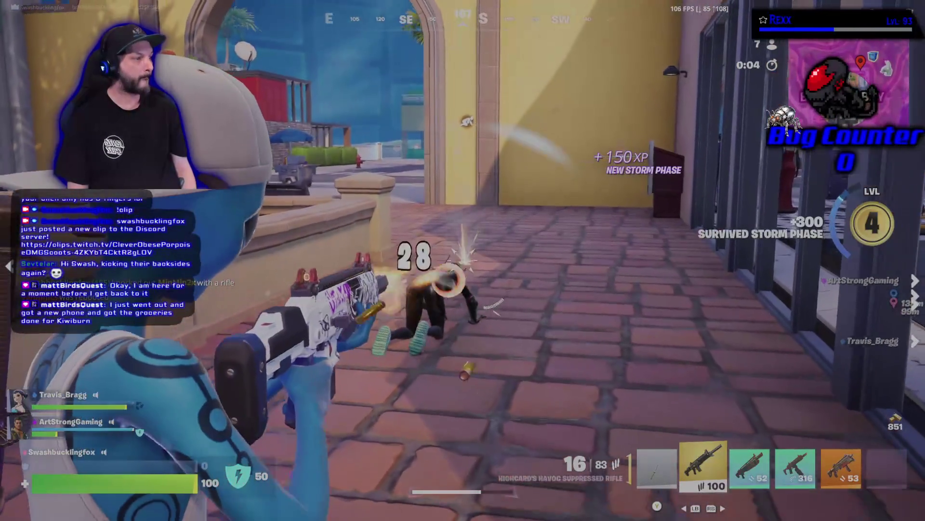
pyautogui.press('w')
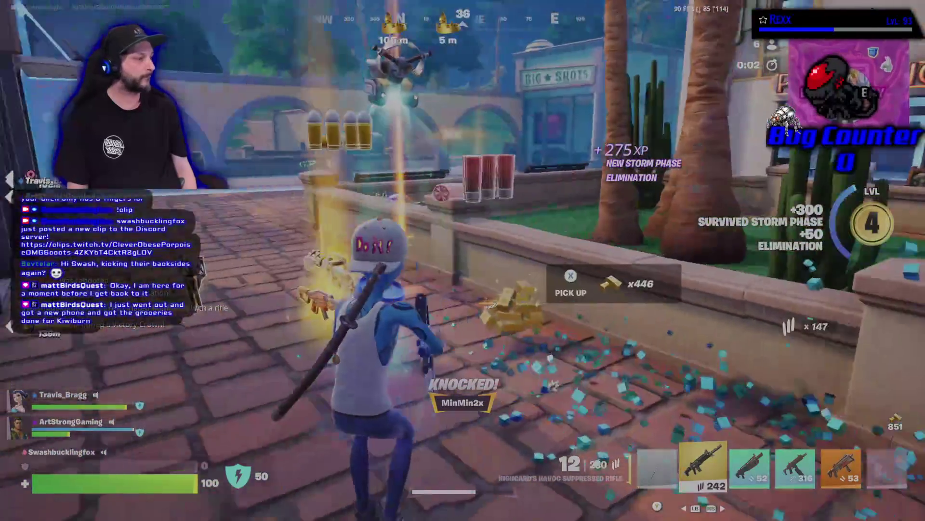
pyautogui.press('e')
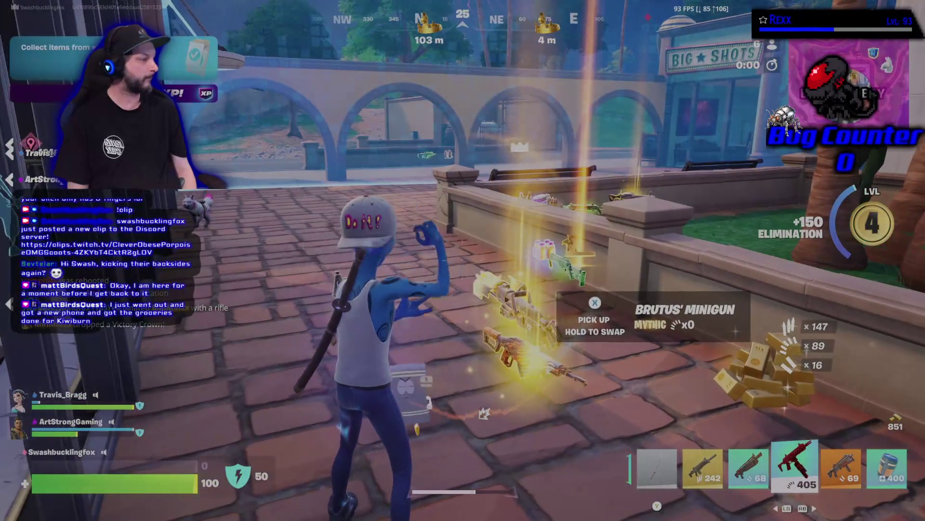
pyautogui.press('w')
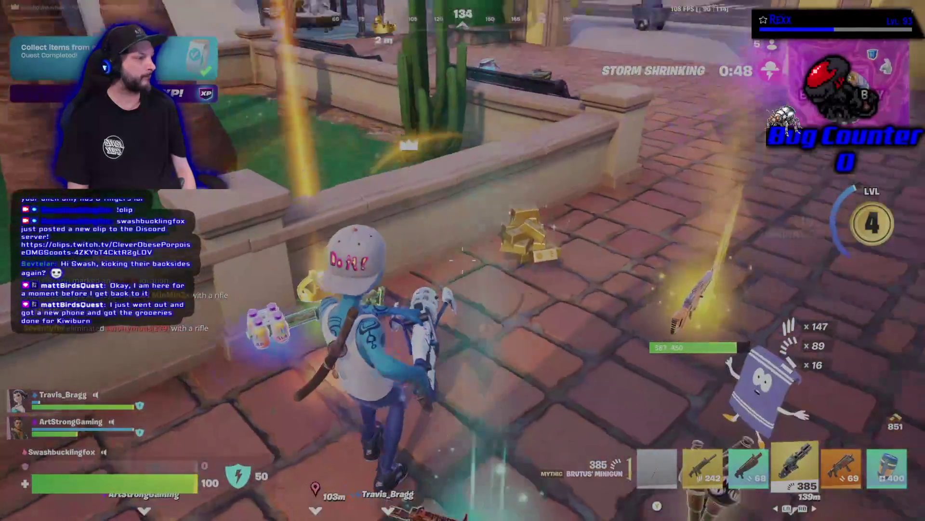
pyautogui.press('w')
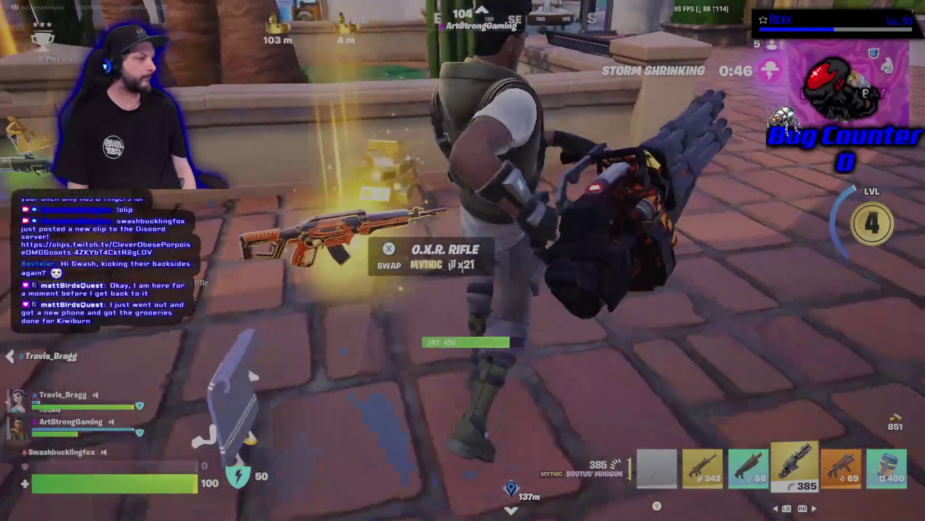
pyautogui.press('w')
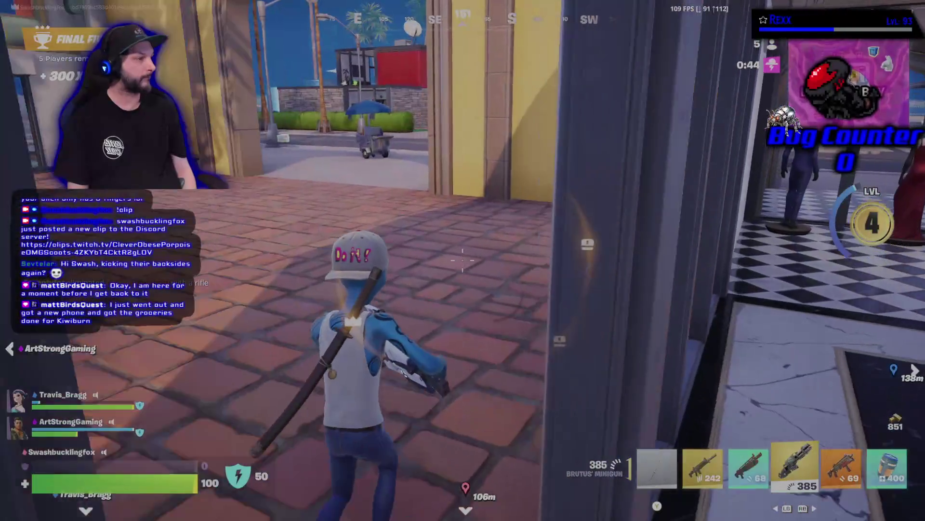
pyautogui.press('w')
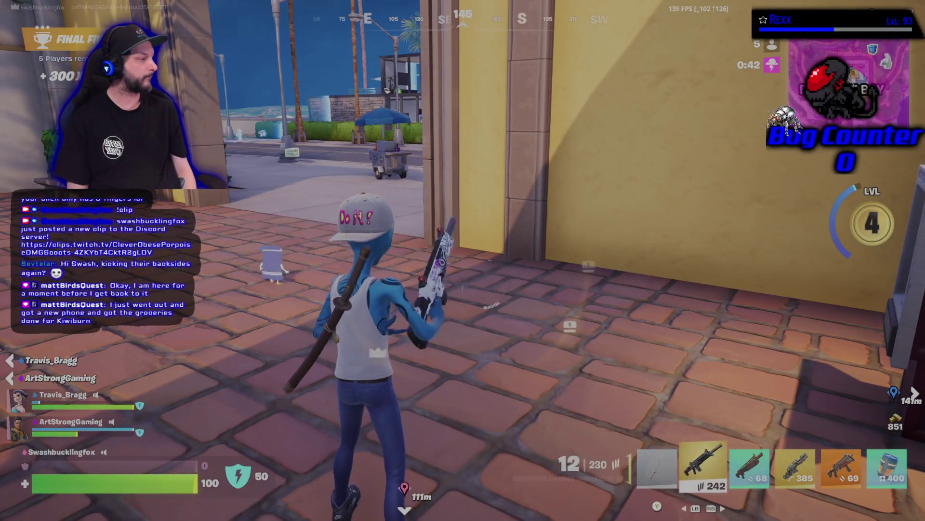
pyautogui.press('w')
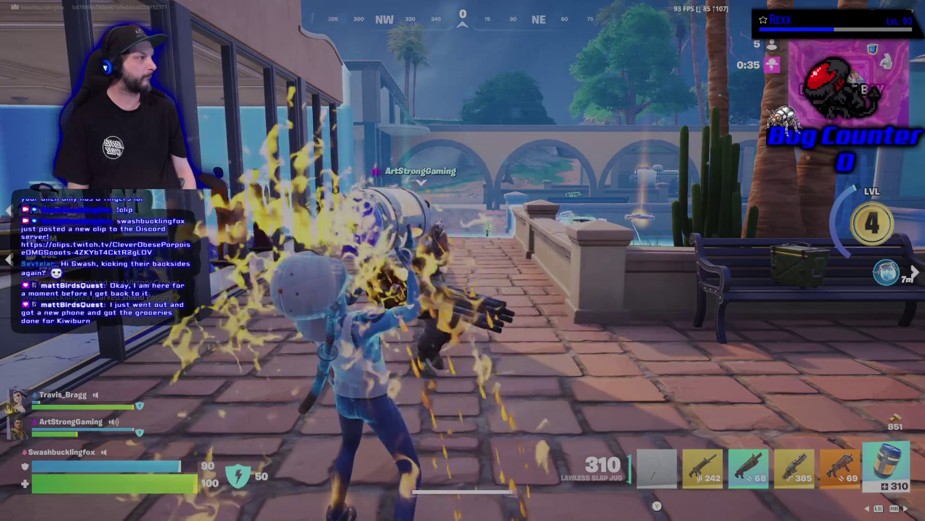
# Switch to the minigun, sweep fire to the left and run into the building
pyautogui.press('4')
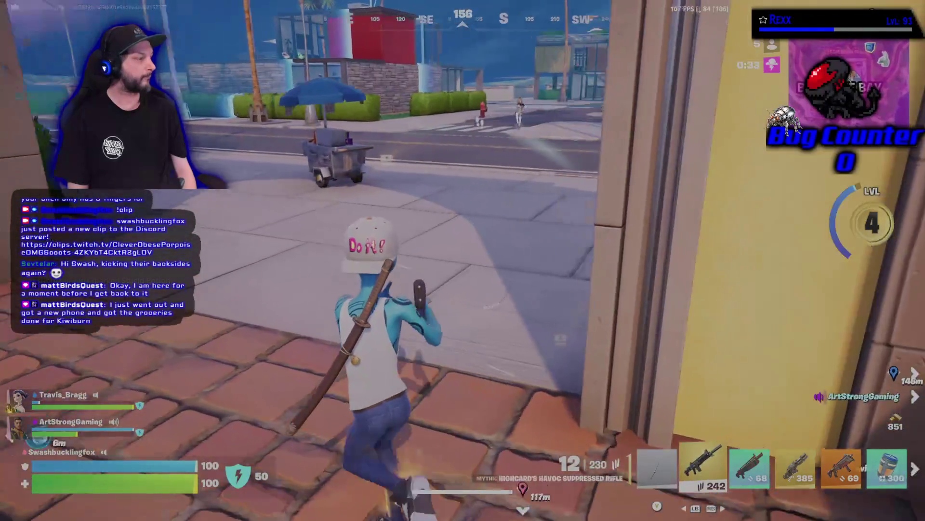
pyautogui.press('w')
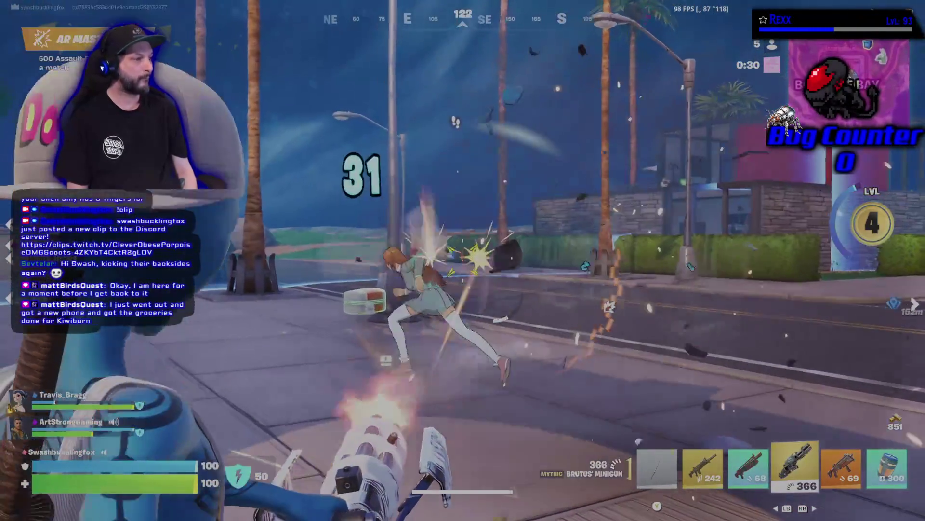
pyautogui.moveTo(463, 260); pyautogui.dragTo(405, 260)
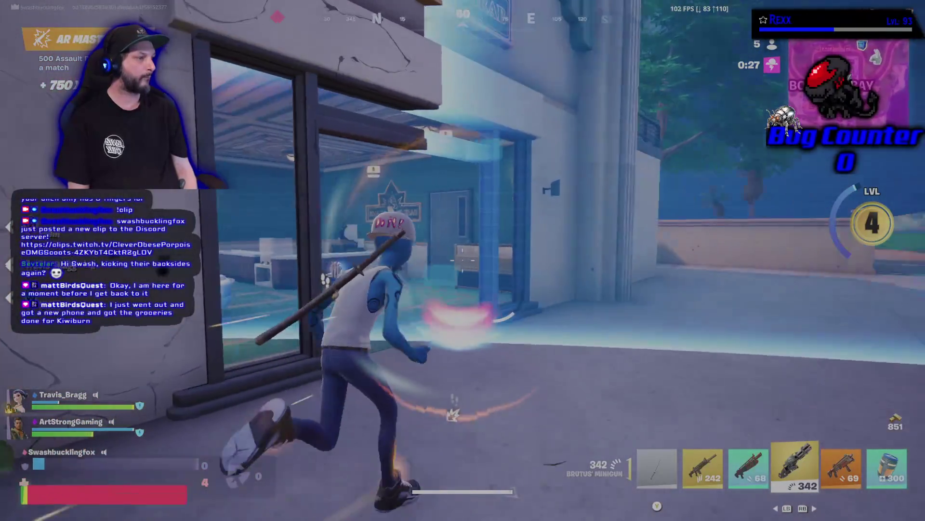
pyautogui.press('w')
pyautogui.press('w')
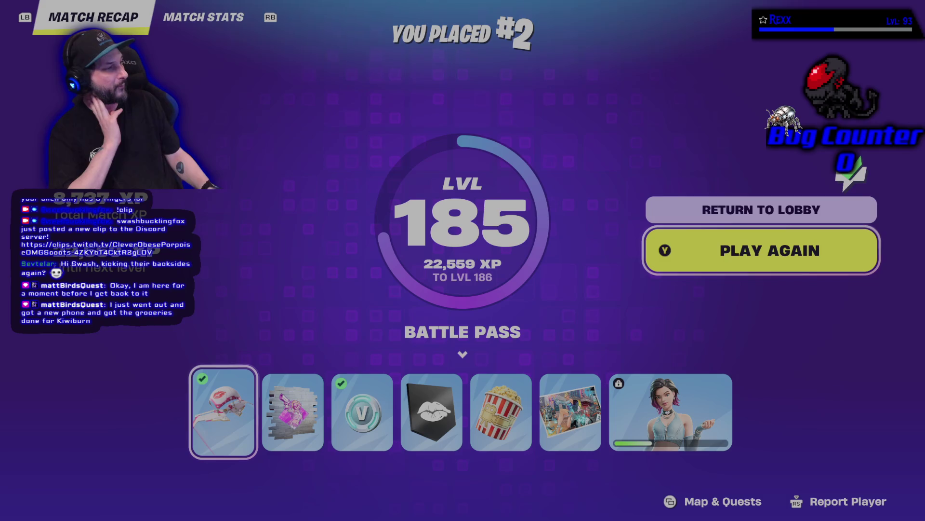
# Check the match stats and queue up to play again
pyautogui.press('e')
pyautogui.press('q')
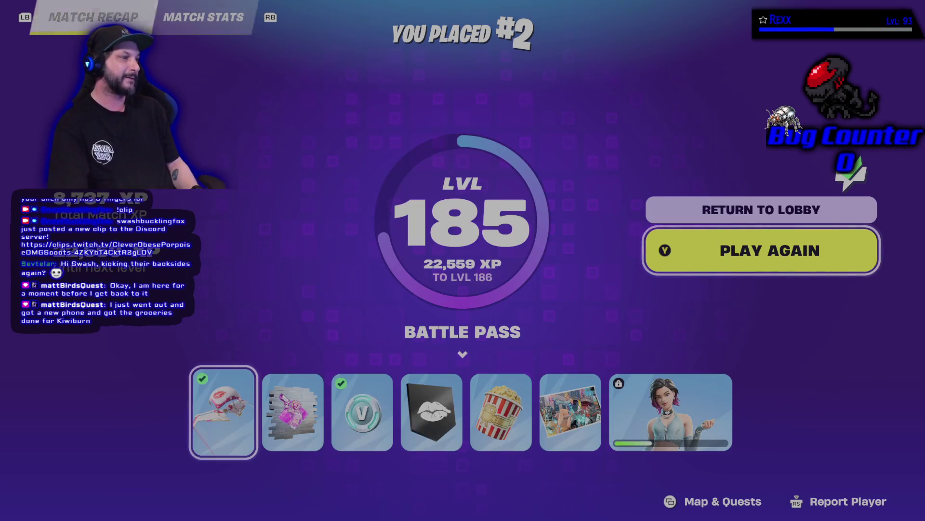
pyautogui.press('Return')
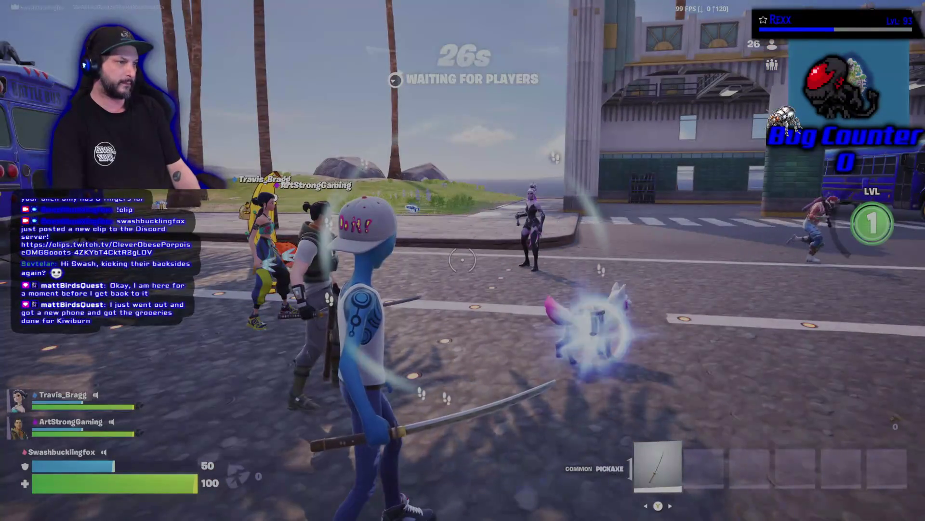
# Run to the Battle Bus, check the island map, then jump out and glide down
pyautogui.press('w')
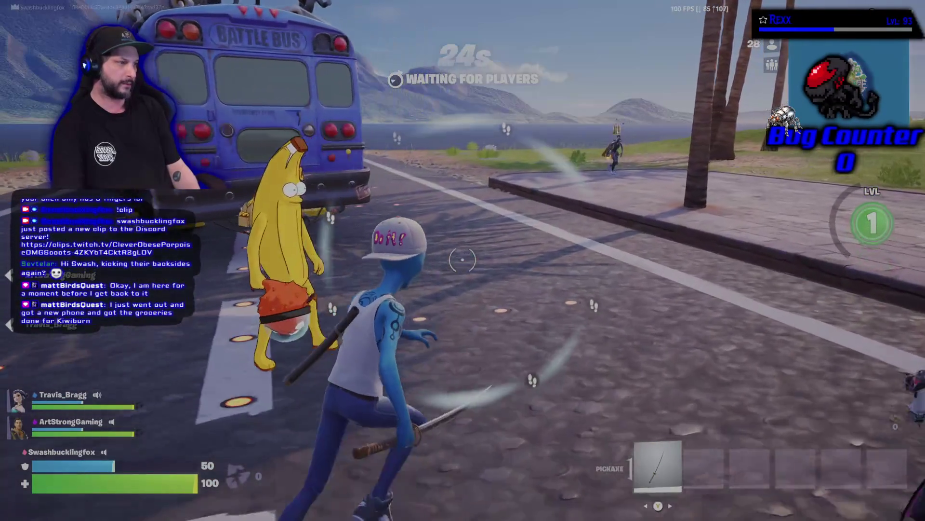
pyautogui.press('space')
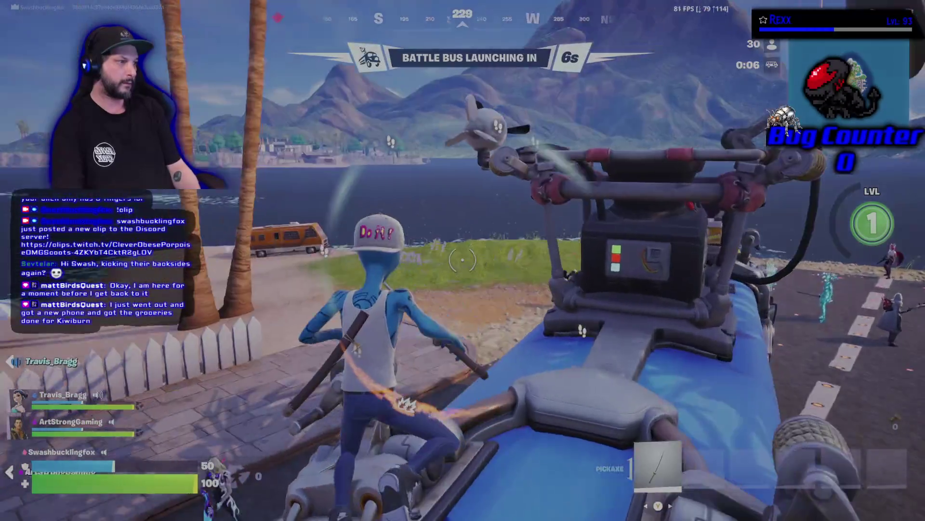
pyautogui.press('w')
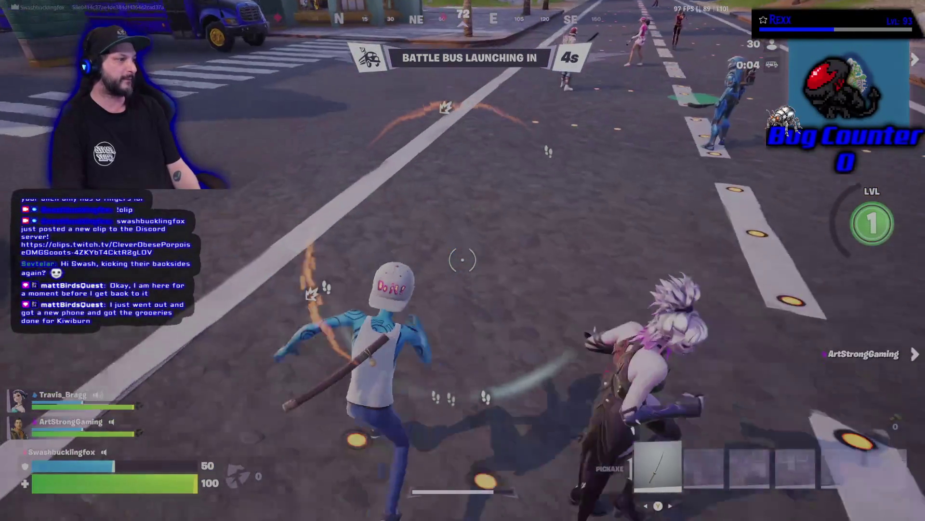
pyautogui.press('ctrl')
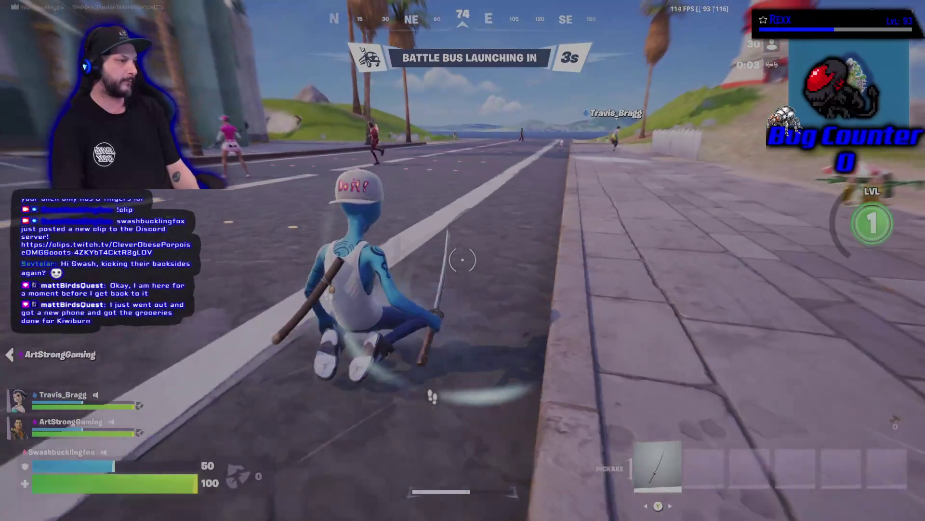
pyautogui.press('ctrl')
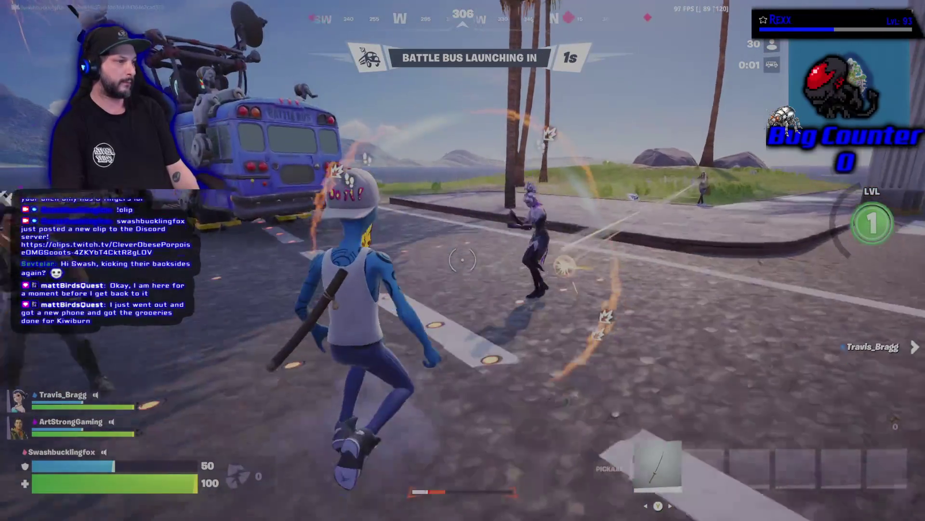
pyautogui.press('m')
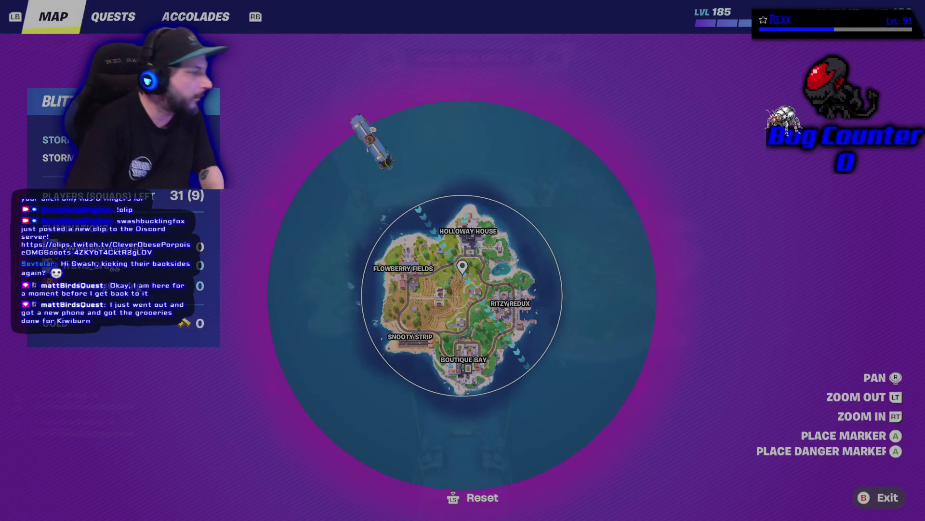
pyautogui.scroll(5, 463, 261)
pyautogui.press('m')
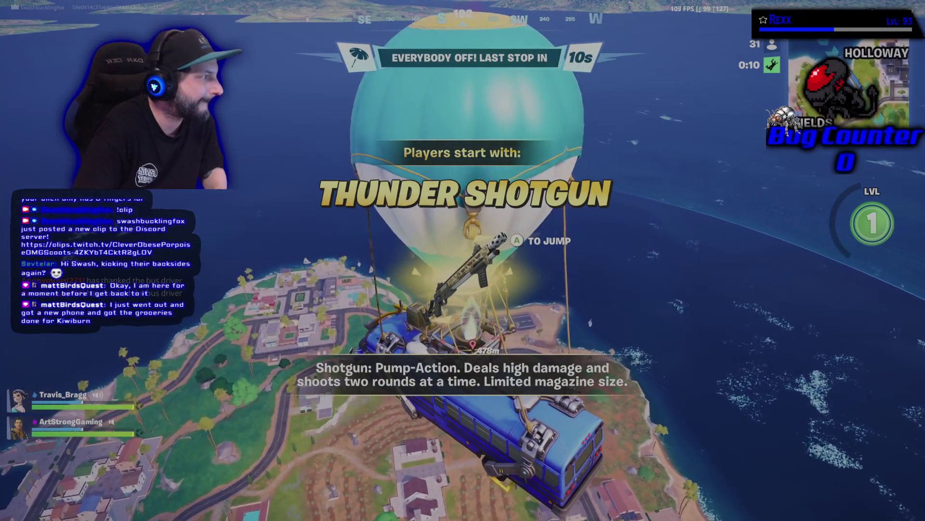
pyautogui.press('space')
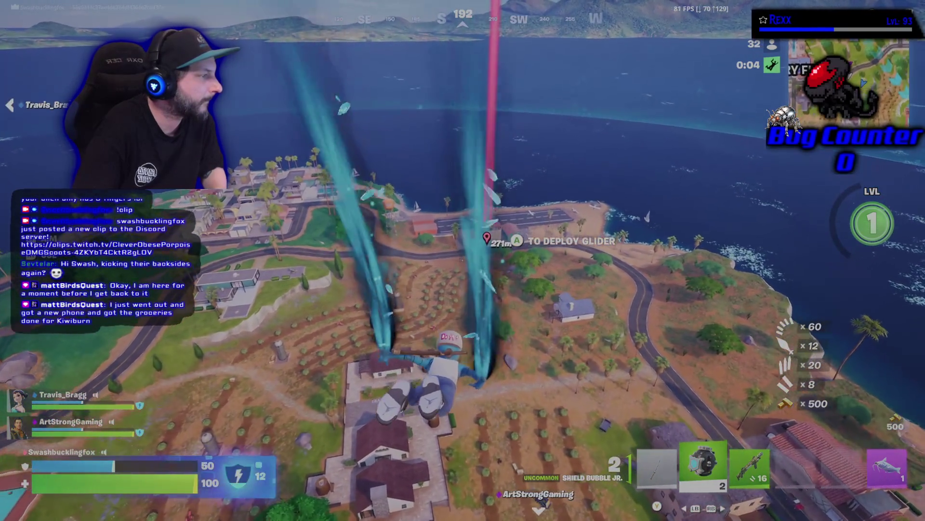
pyautogui.press('space')
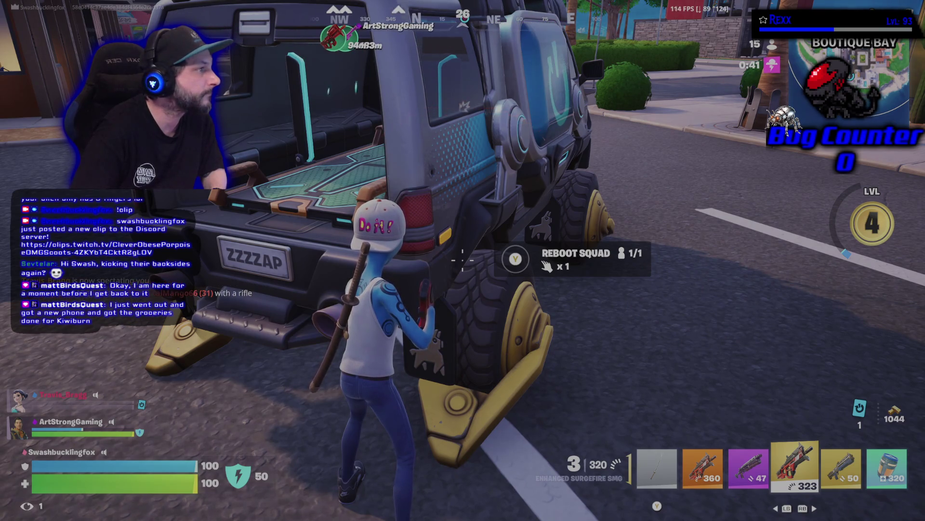
# Check inventory, switch to the jug, reload the Surgefire SMG, then requeue after elimination
pyautogui.press('Tab')
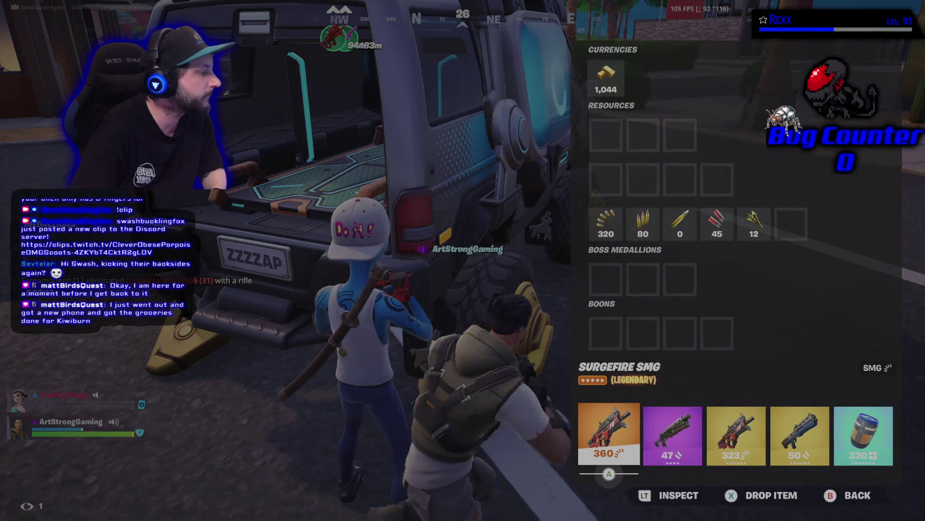
pyautogui.press('Tab')
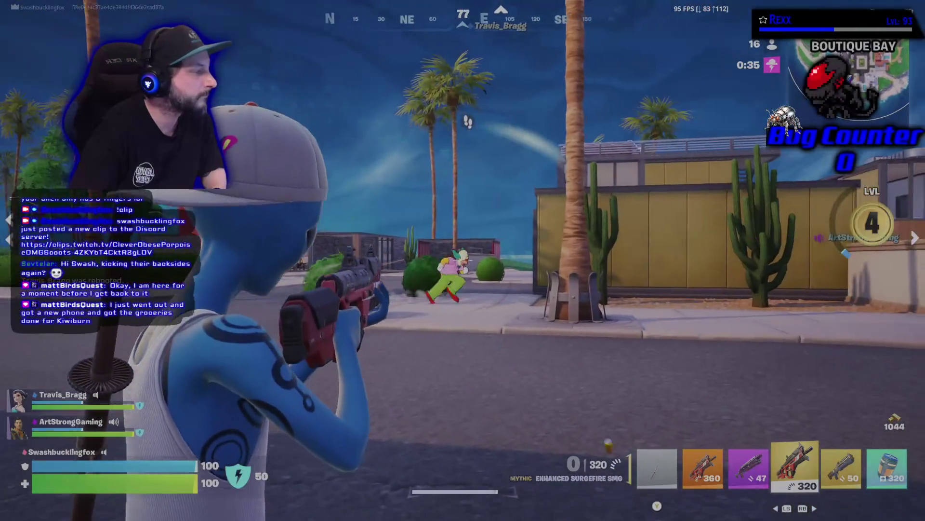
pyautogui.press('6')
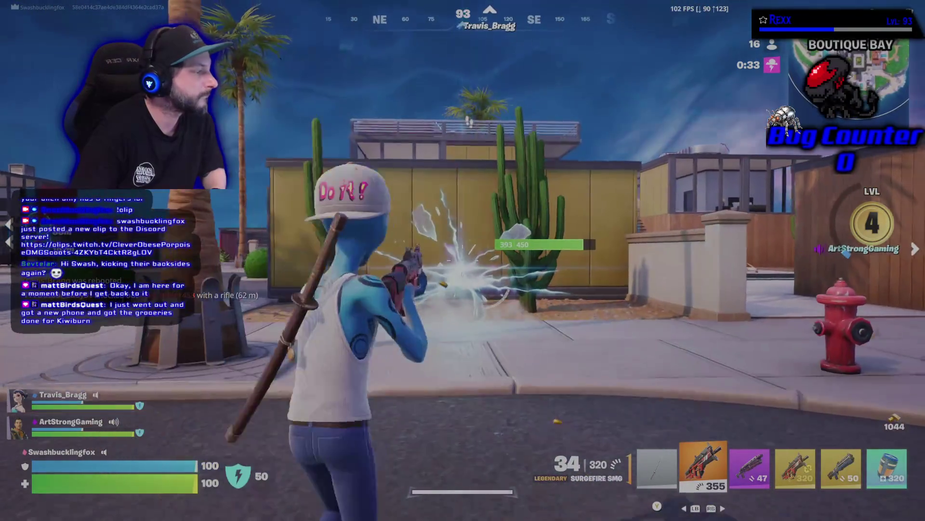
pyautogui.press('r')
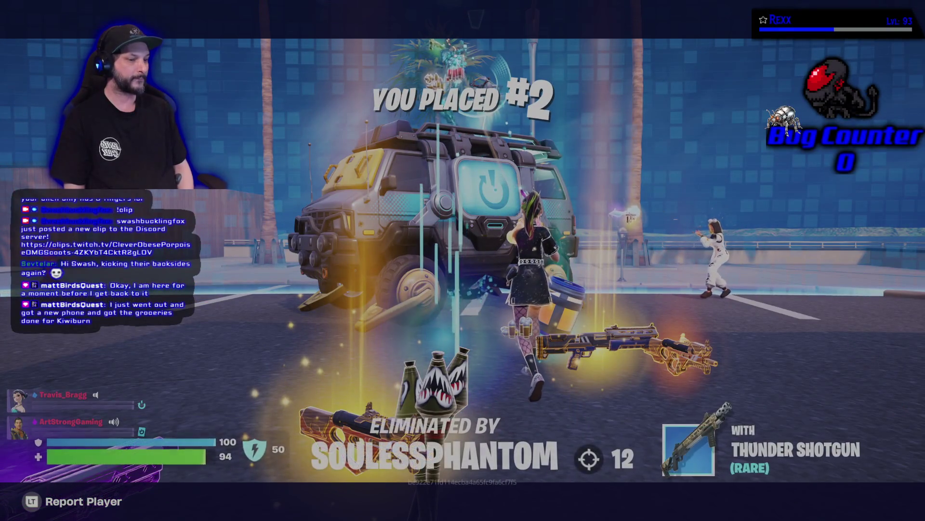
pyautogui.press('Return')
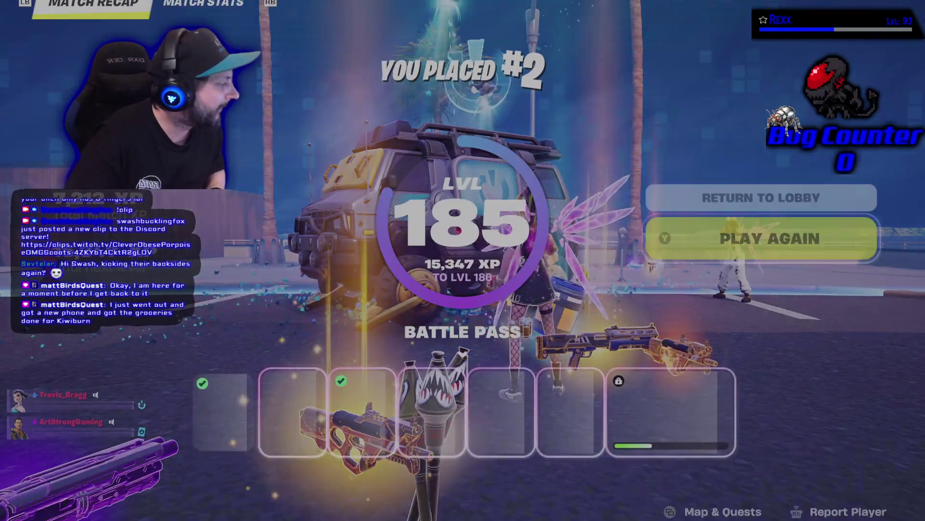
pyautogui.press('Return')
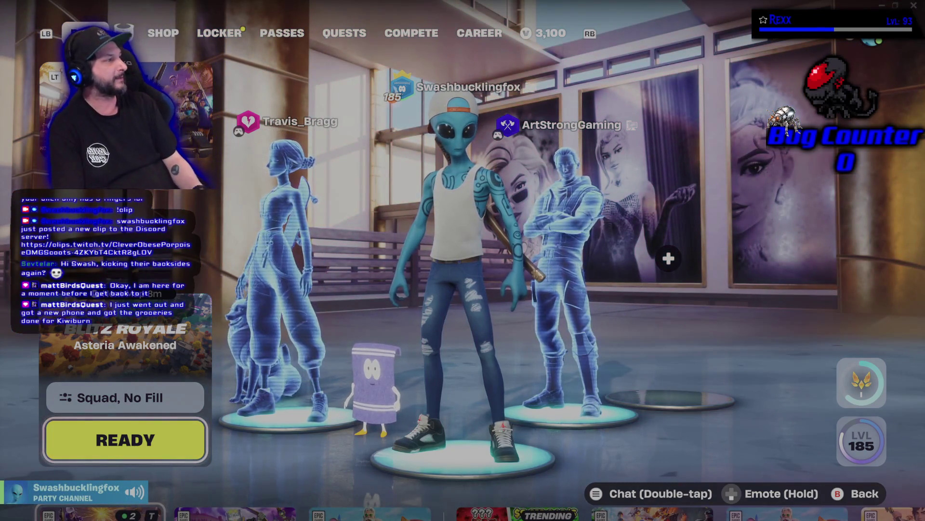
# Choose Close Fortnite from the social panel's Exit options and confirm Yes
pyautogui.press('o')
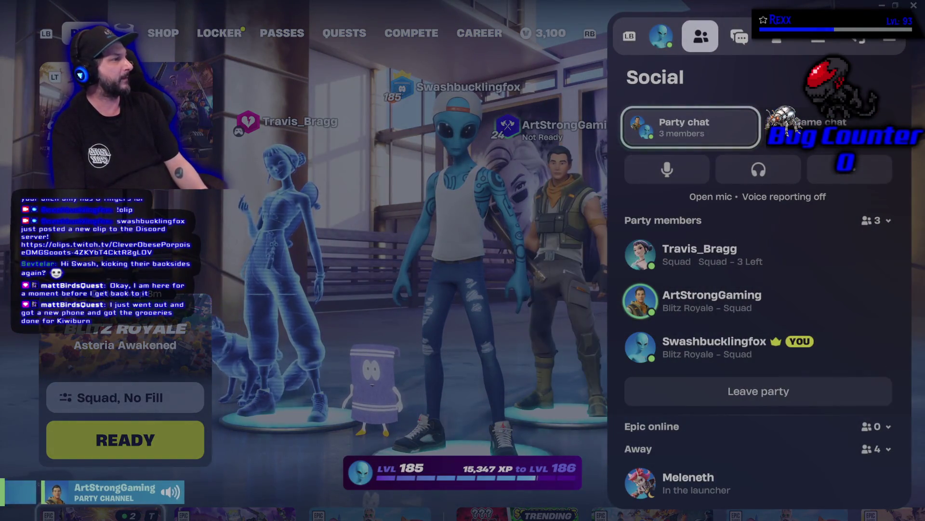
pyautogui.press('q')
pyautogui.press('Escape')
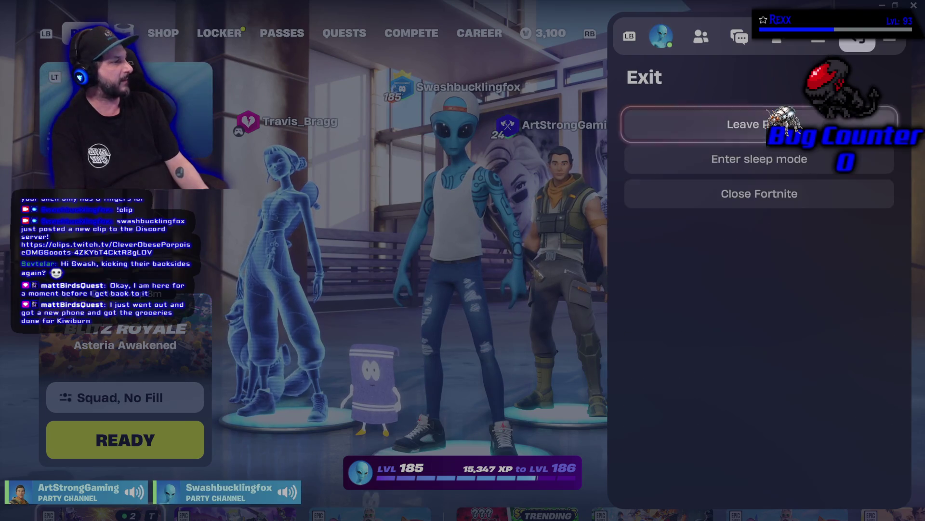
pyautogui.press('Down')
pyautogui.press('Down')
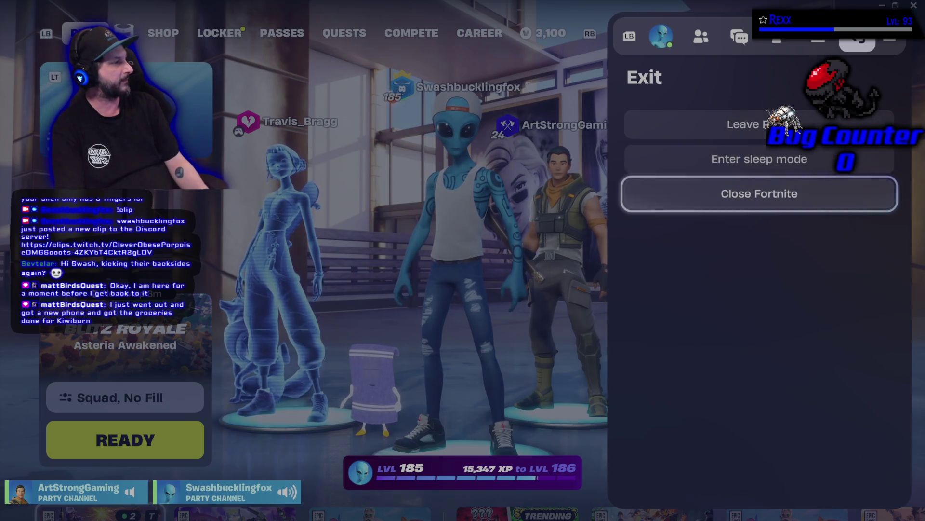
pyautogui.press('Return')
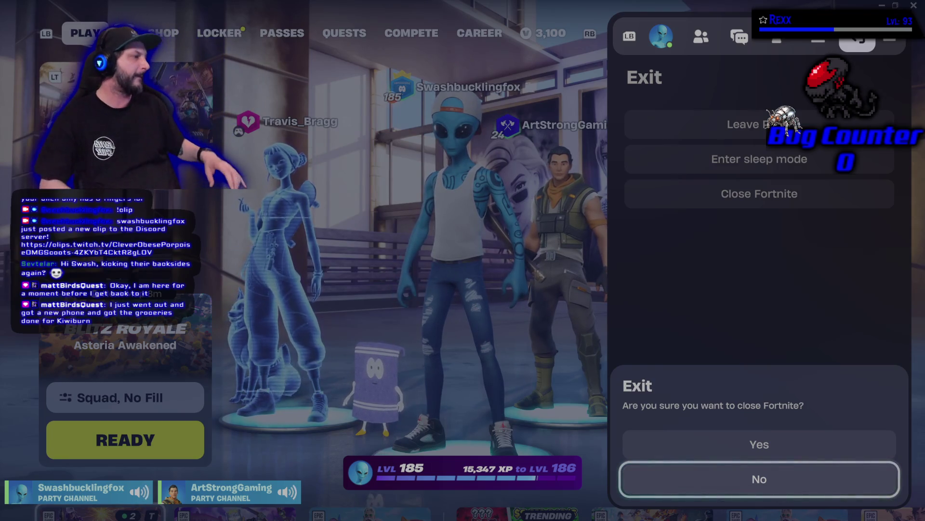
pyautogui.press('Up')
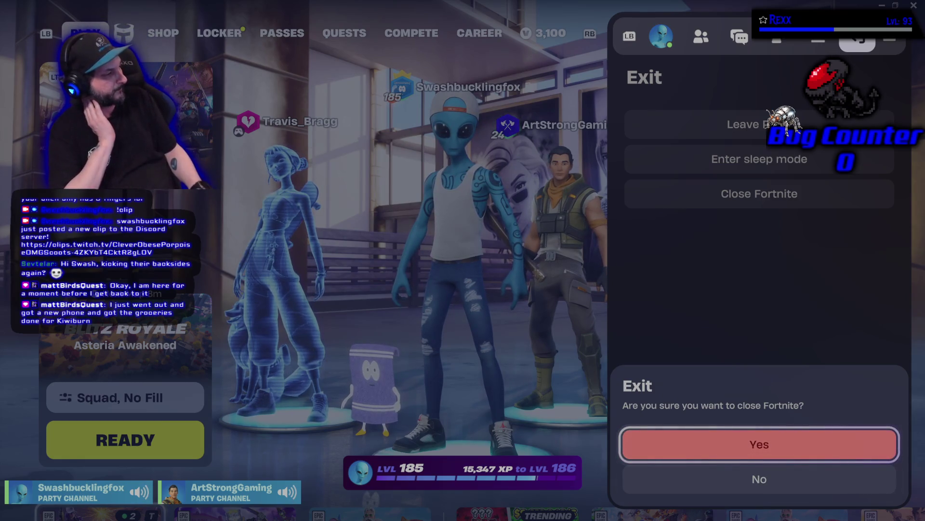
pyautogui.press('Return')
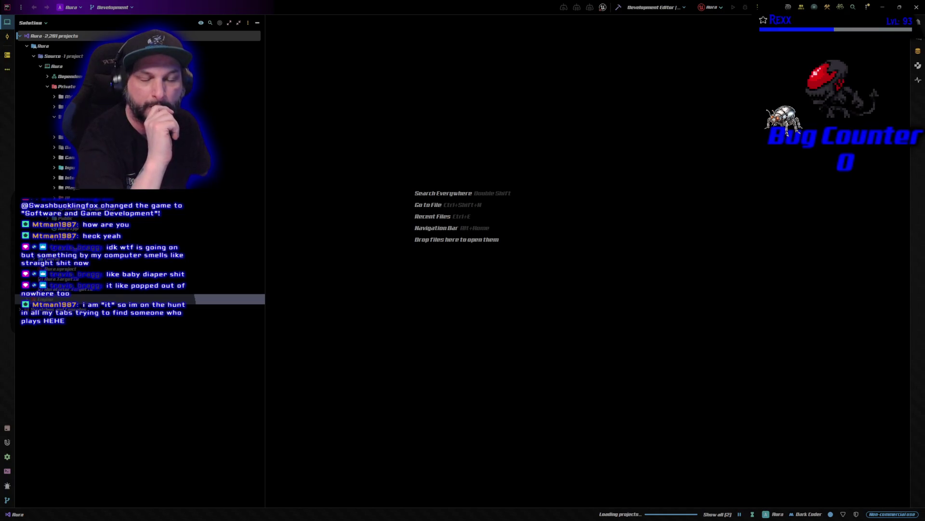
# Drag the Google results for 'computer smells like baby poop' over Rider
pyautogui.moveTo(0, 58); pyautogui.dragTo(342, 57)
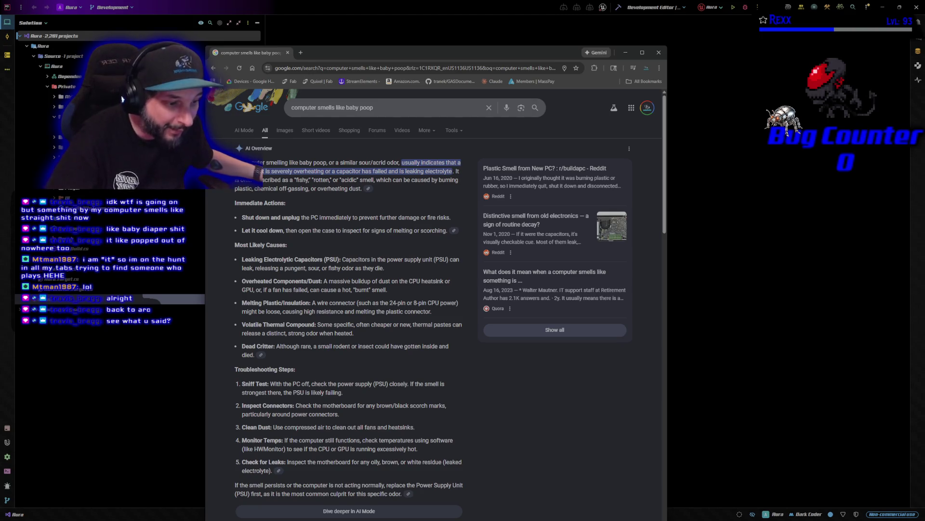
# Refocus Rider and hide the Google results window with Ctrl+W
pyautogui.click(116, 91)
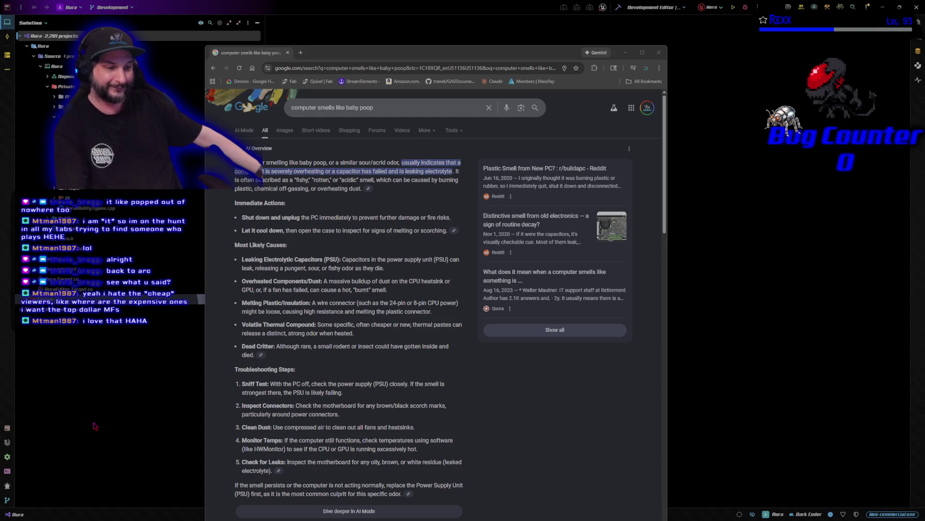
pyautogui.hotkey('ctrl', 'w')
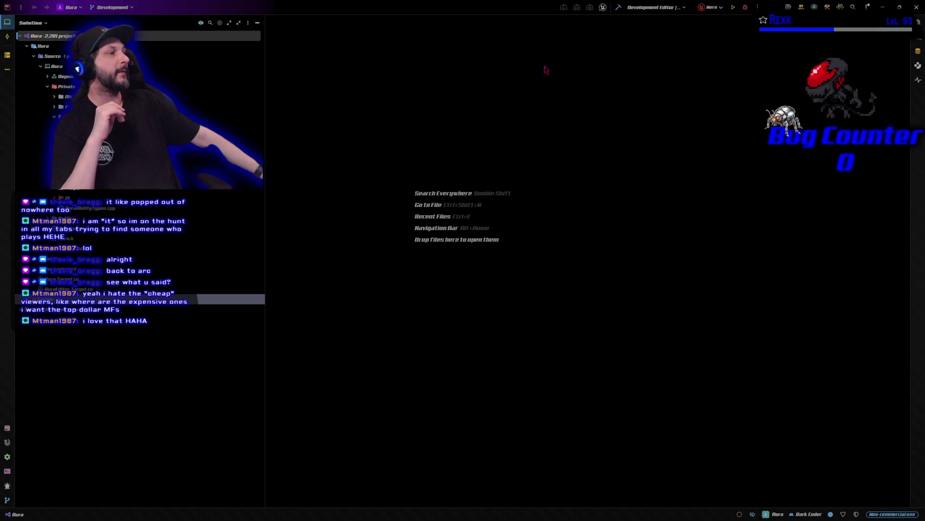
# Build Aura from Rider's toolbar so Unreal Editor launches on Aura.uproject
pyautogui.click(745, 7)
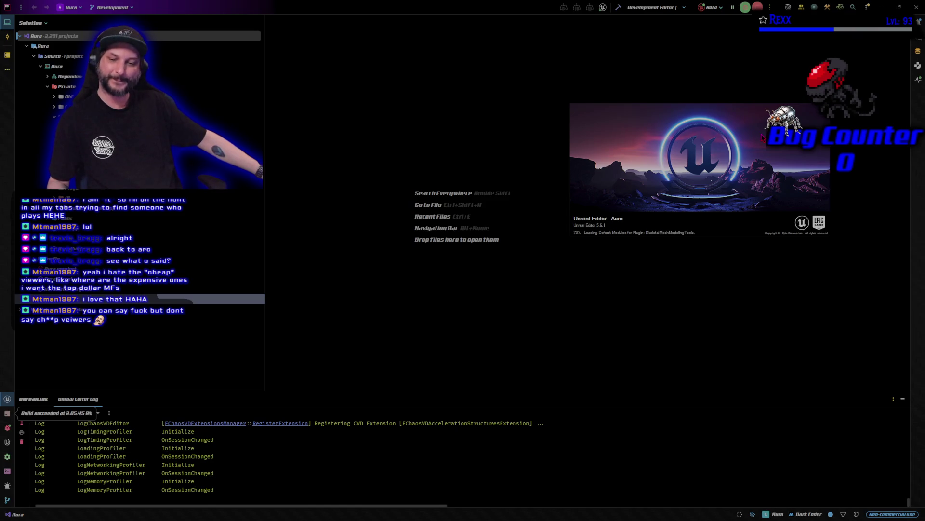
# Move the Unreal loading splash aside while the editor loads Aura
pyautogui.moveTo(760, 132); pyautogui.dragTo(787, 125)
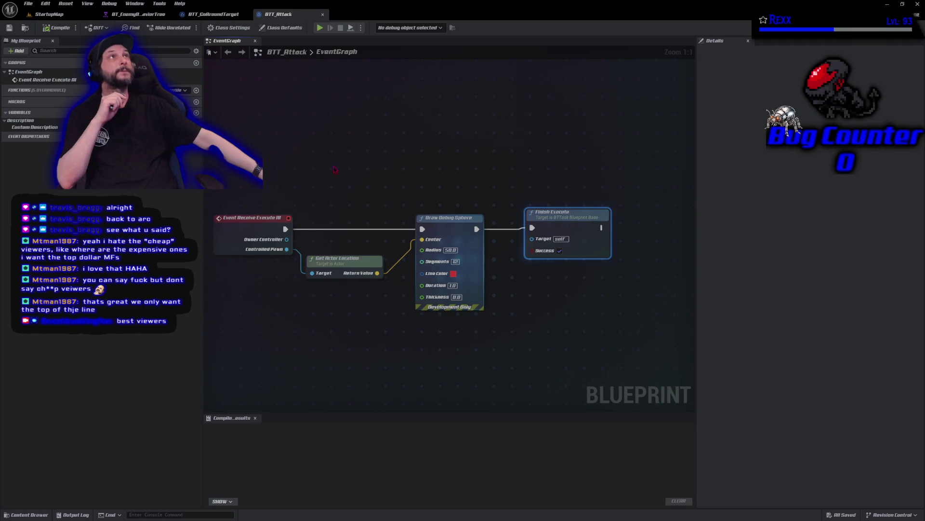
# Show BT_EnemyBehaviorTree zoomed out and panned so the whole tree is visible
pyautogui.moveTo(204, 16); pyautogui.dragTo(274, 16)
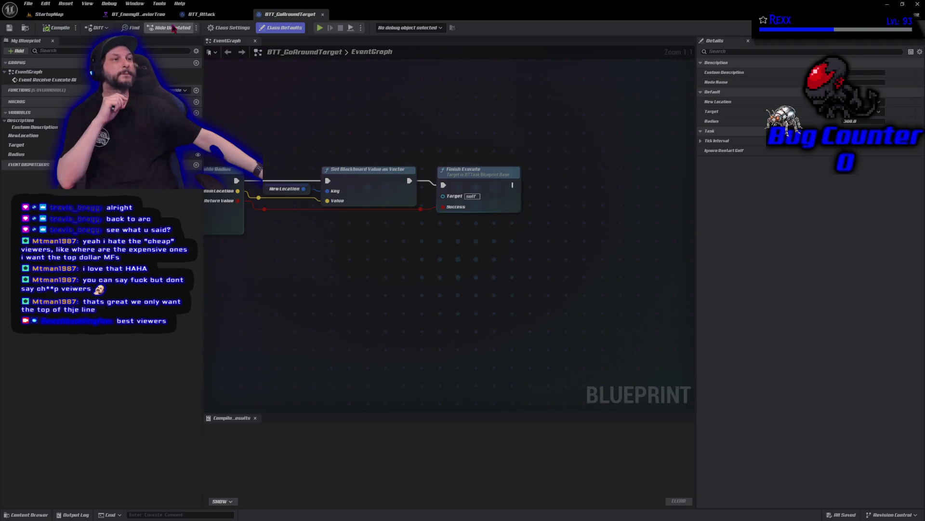
pyautogui.click(143, 16)
pyautogui.scroll(-2, 181, 189)
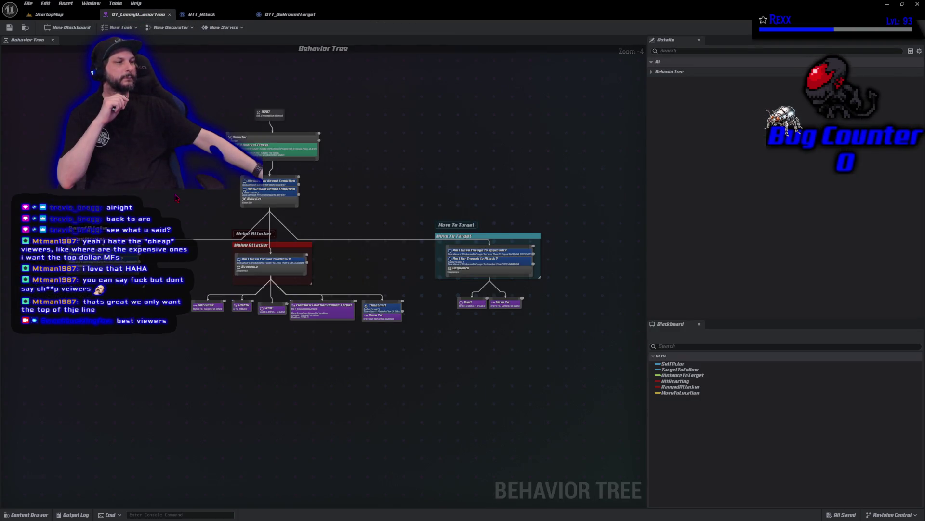
pyautogui.moveTo(181, 188); pyautogui.dragTo(178, 216)
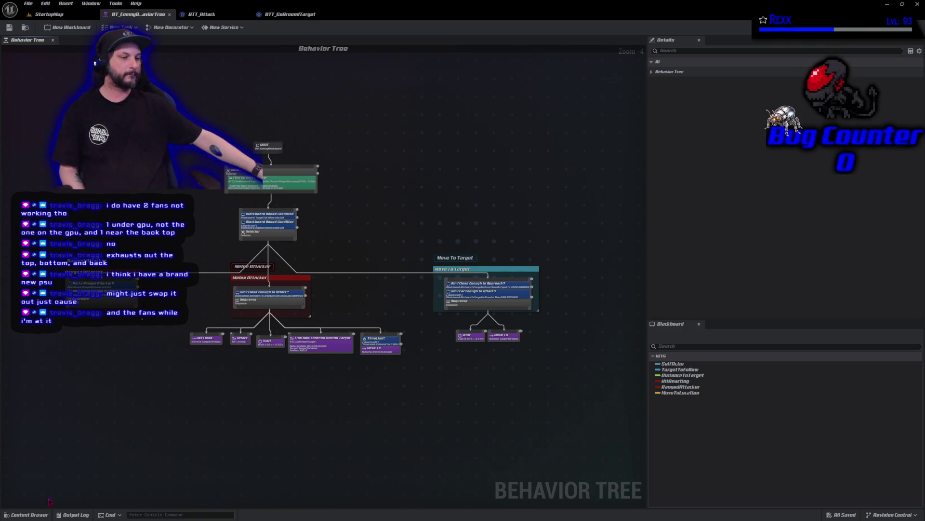
# Open the Content Drawer and navigate Content > Blueprints > AI
pyautogui.click(33, 515)
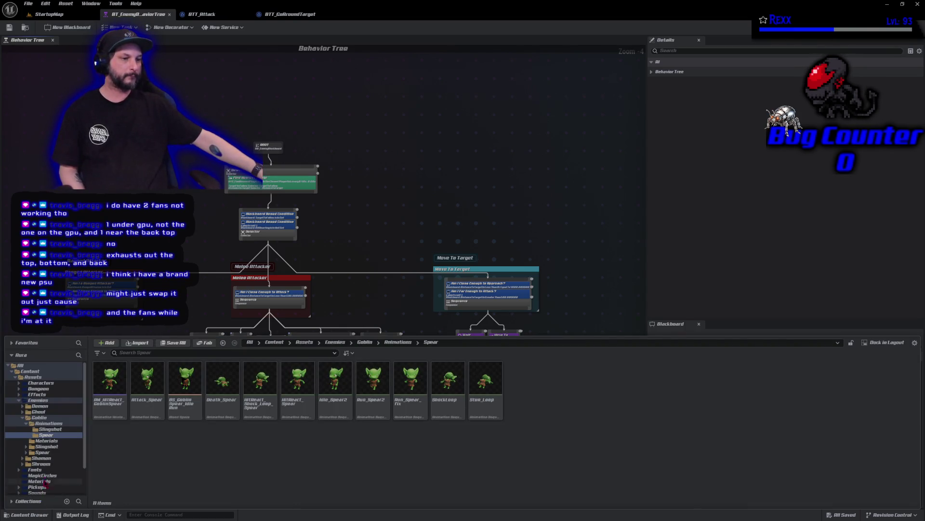
pyautogui.doubleClick(19, 400)
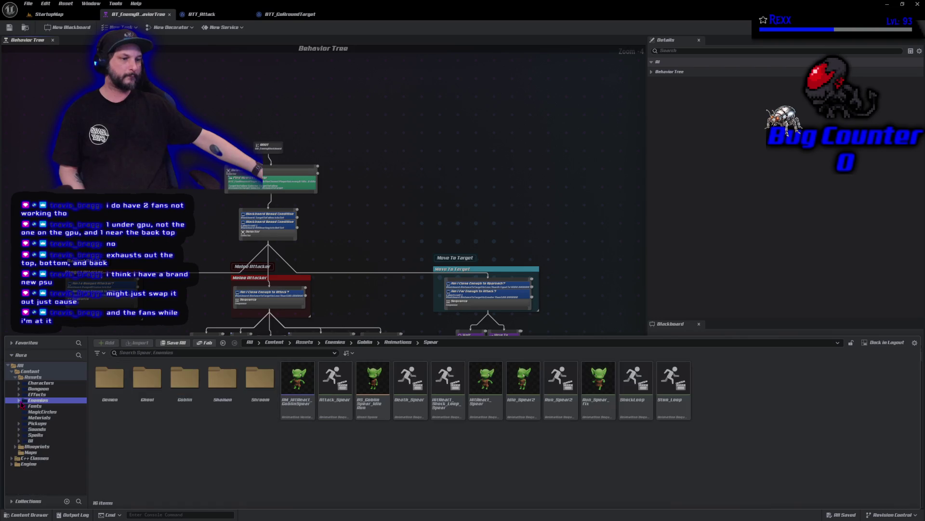
pyautogui.click(15, 377)
pyautogui.click(23, 383)
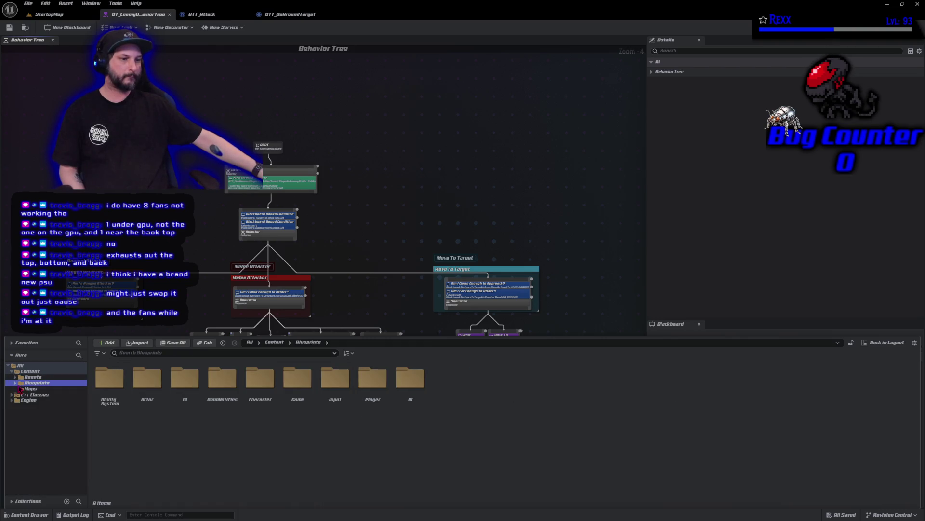
pyautogui.doubleClick(195, 407)
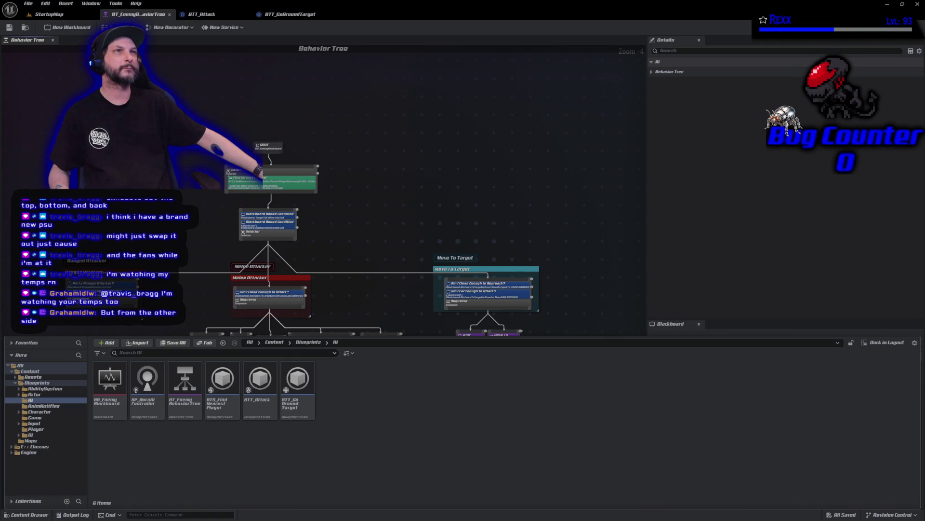
# Create a new folder named BehaviorTree inside the AI folder
pyautogui.rightClick(368, 385)
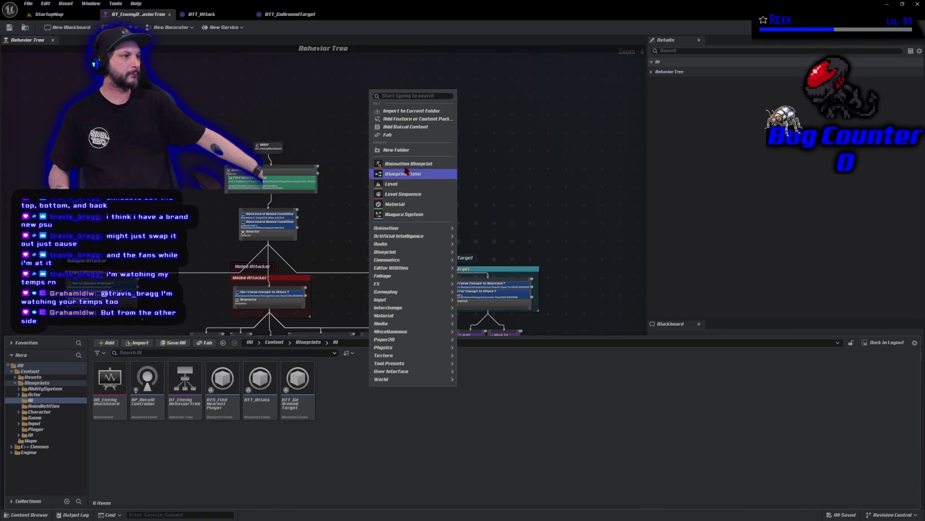
pyautogui.click(407, 149)
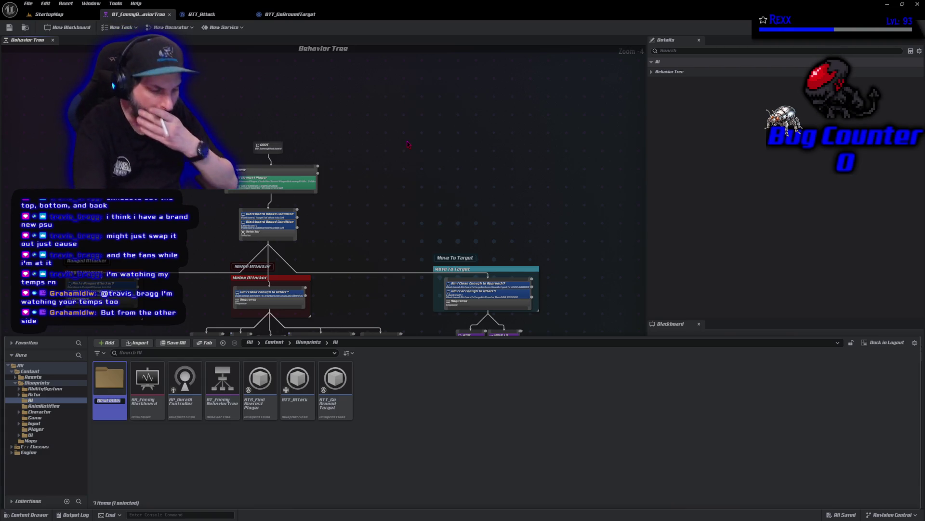
pyautogui.write('Bo')
pyautogui.write('haviorT')
pyautogui.write('ree')
pyautogui.press('Return')
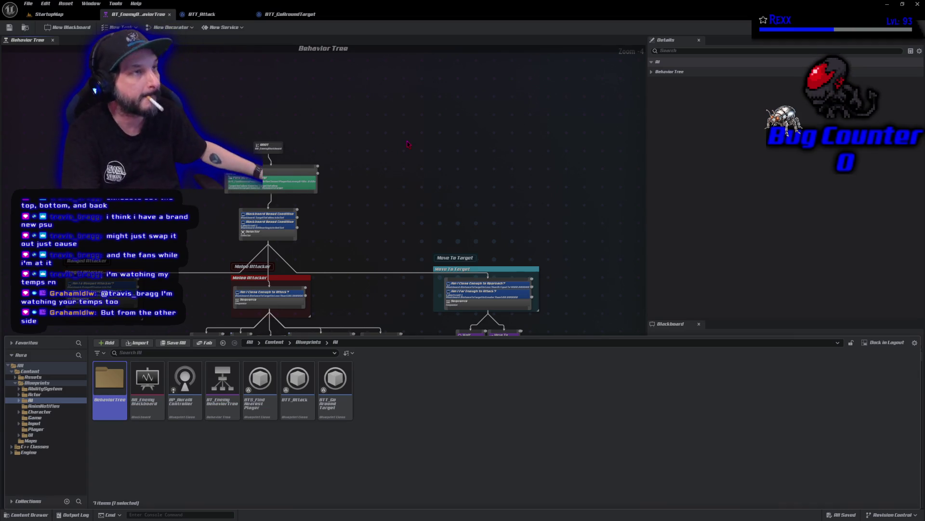
# Move BT_EnemyBehaviorTree and BB_EnemyBlackboard into the BehaviorTree folder
pyautogui.click(222, 383)
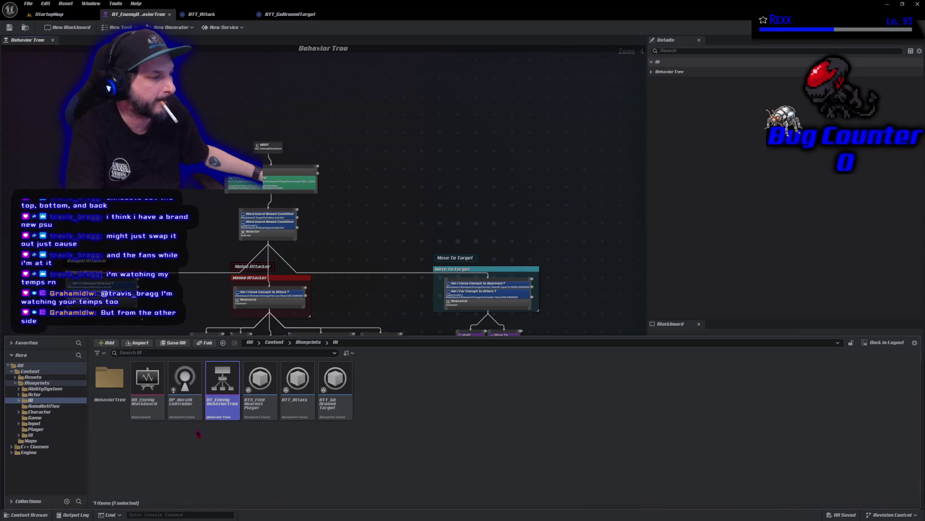
pyautogui.keyDown('ctrl'); pyautogui.click(147, 378); pyautogui.keyUp('ctrl')
pyautogui.moveTo(147, 379); pyautogui.dragTo(110, 386)
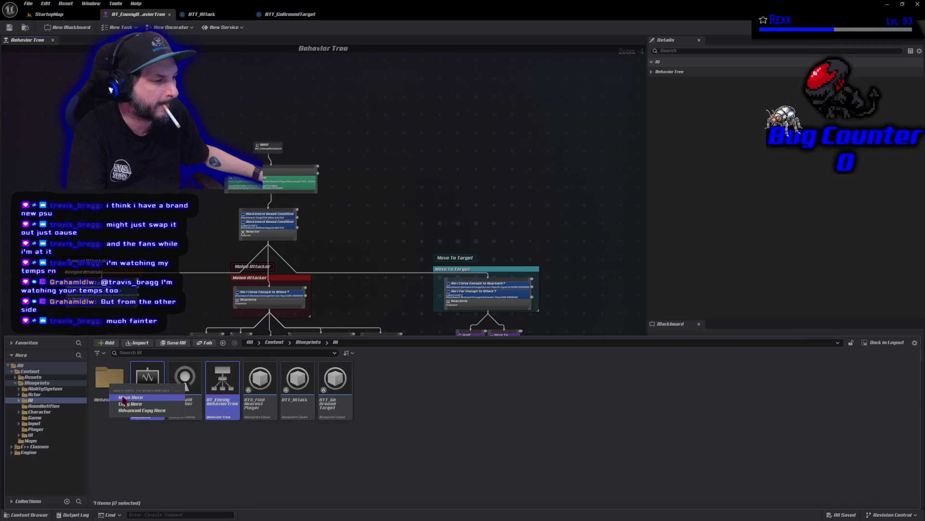
pyautogui.click(125, 398)
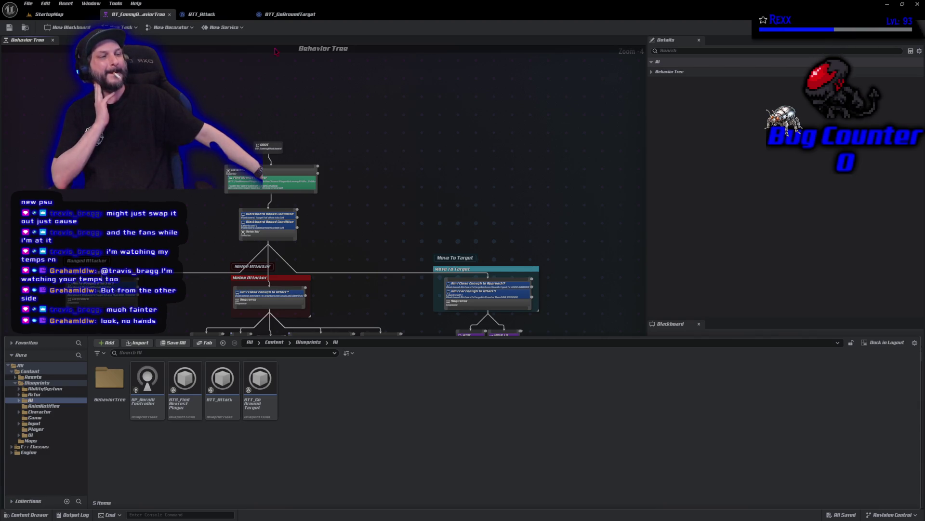
# Create a new folder named Tasks inside AI
pyautogui.rightClick(362, 412)
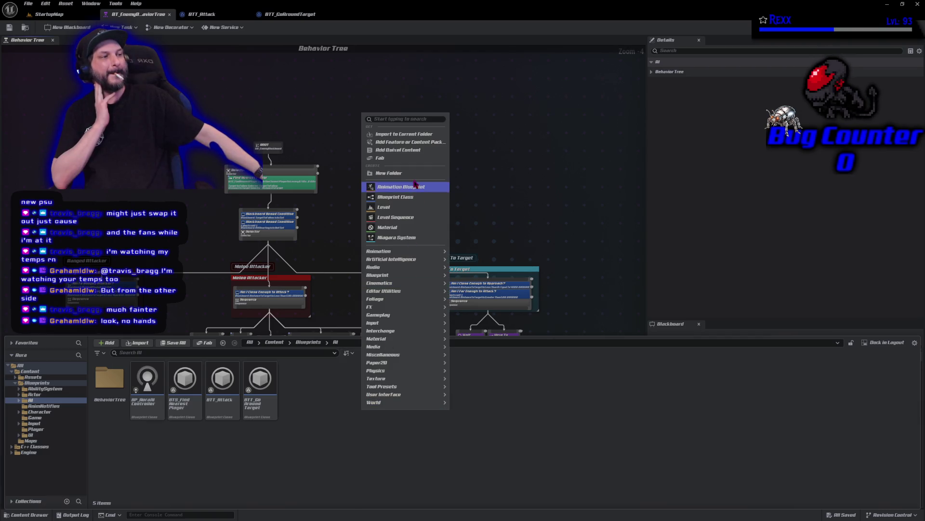
pyautogui.click(389, 173)
pyautogui.write('asks')
pyautogui.press('Return')
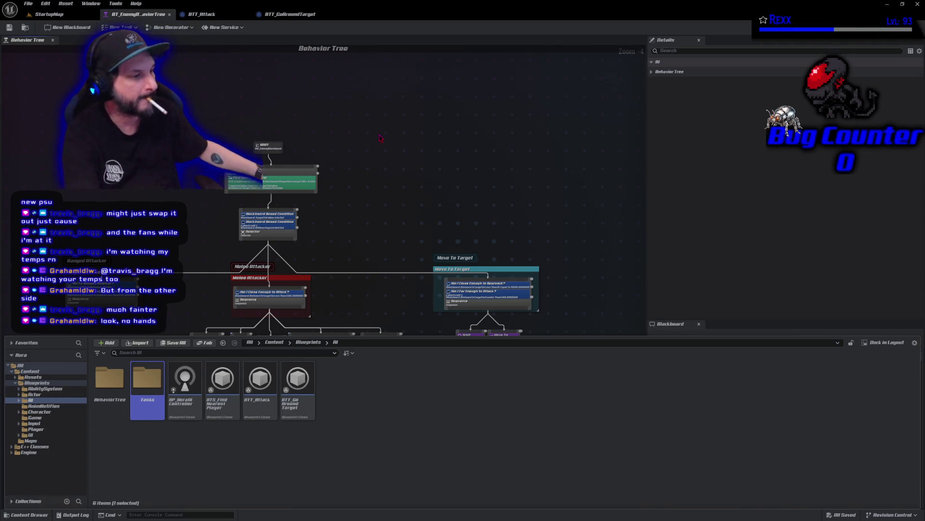
# Move BTT_Attack and BTT_GoAroundTarget into the Tasks folder
pyautogui.click(261, 386)
pyautogui.keyDown('ctrl'); pyautogui.click(304, 409); pyautogui.keyUp('ctrl')
pyautogui.moveTo(260, 400)
pyautogui.mouseDown()
pyautogui.moveTo(188, 441)
pyautogui.moveTo(145, 397)
pyautogui.mouseUp()
pyautogui.click(164, 410)
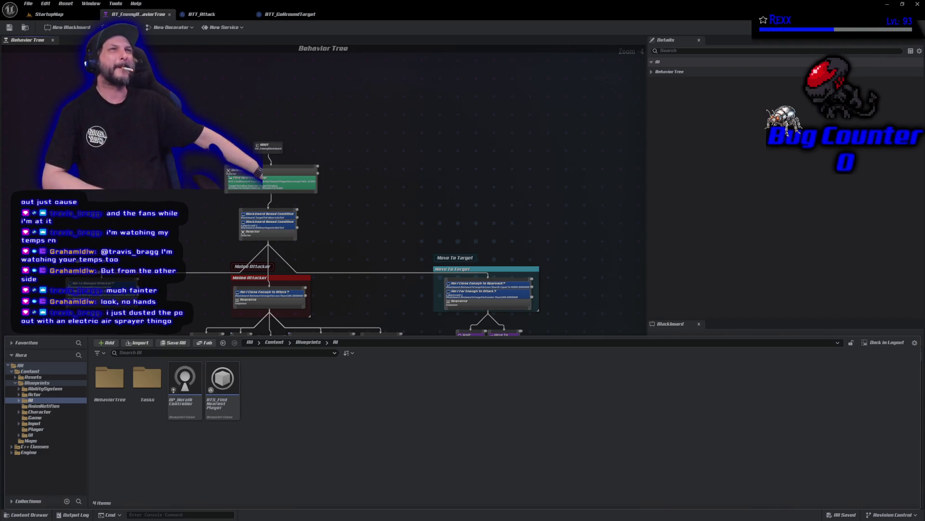
pyautogui.rightClick(357, 382)
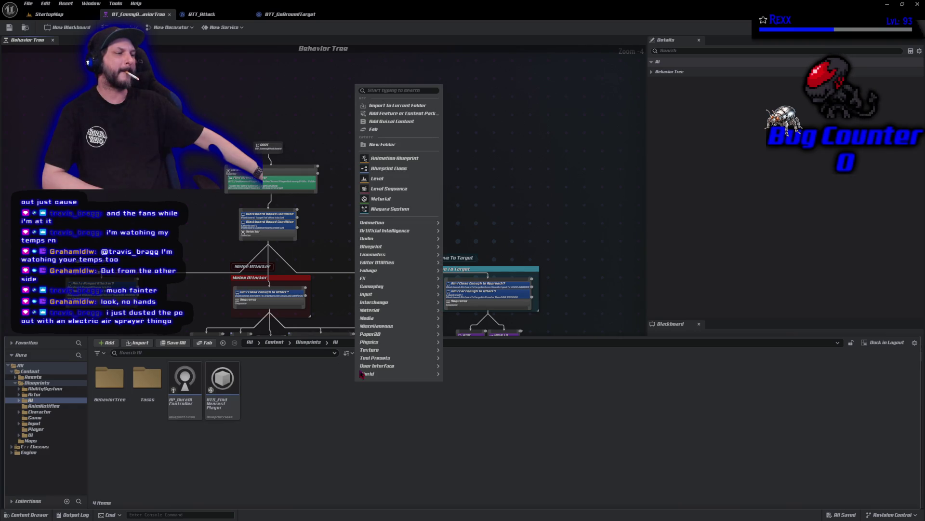
# Add a new folder named Services inside AI
pyautogui.click(385, 144)
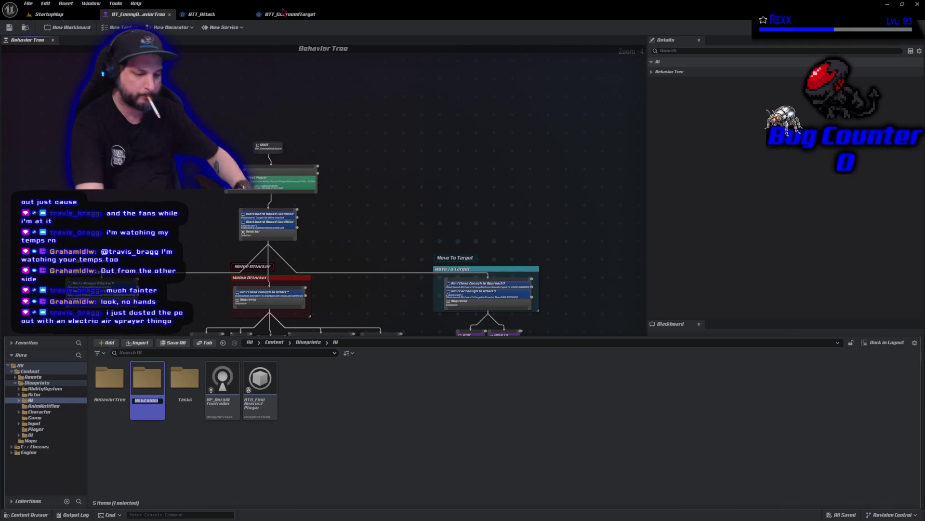
pyautogui.write('Servi')
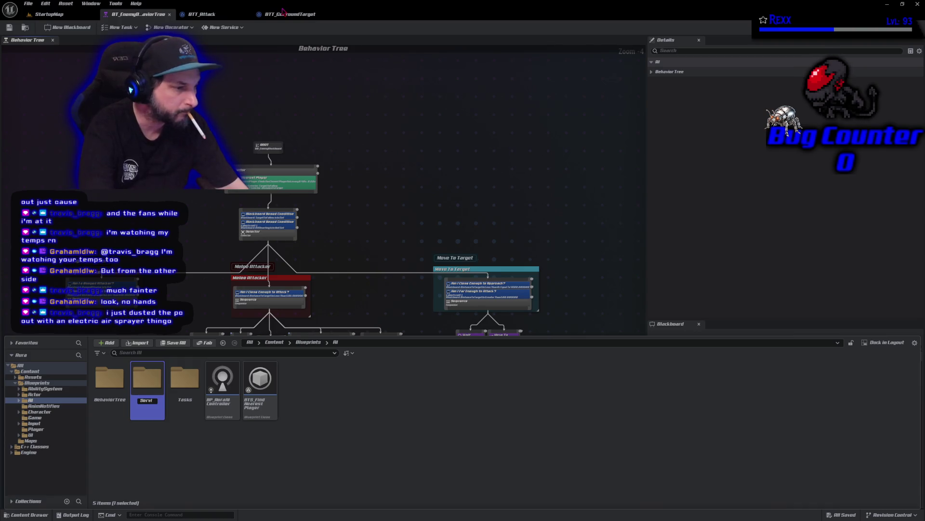
pyautogui.write('ces')
pyautogui.press('Return')
pyautogui.press('Return')
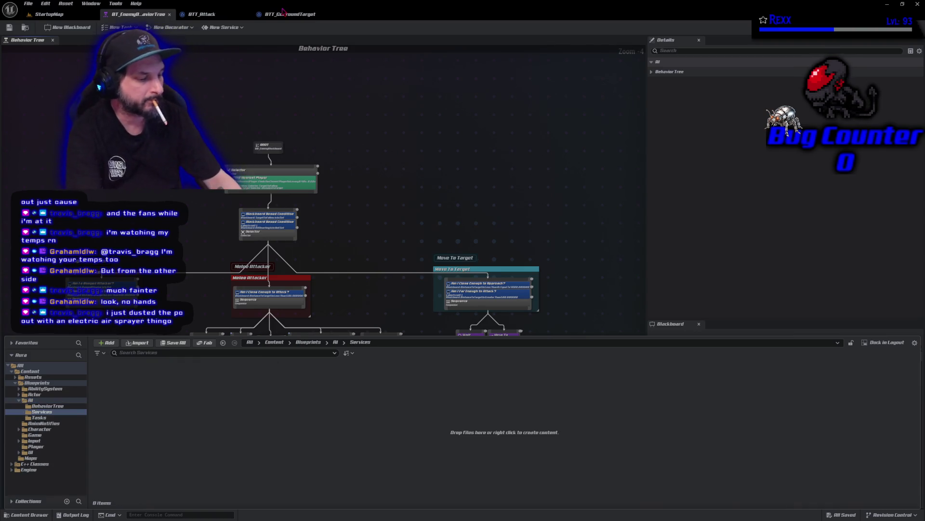
# Go back to AI and move BTS_FindNearestPlayer into Services
pyautogui.hotkey('alt', 'Left')
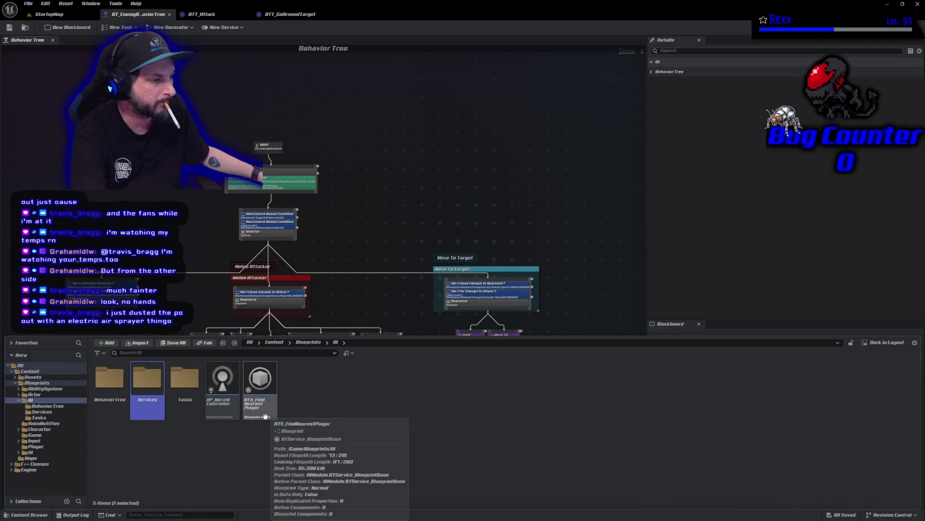
pyautogui.moveTo(260, 383)
pyautogui.mouseDown()
pyautogui.moveTo(207, 436)
pyautogui.moveTo(149, 393)
pyautogui.mouseUp()
pyautogui.click(164, 400)
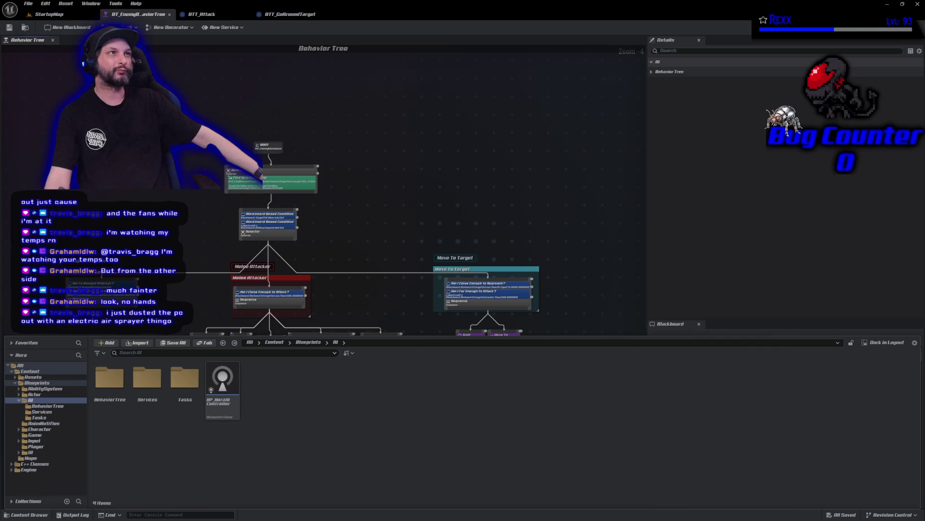
# Create an AIController folder in AI and move BP_AuraAIController into it
pyautogui.rightClick(349, 383)
pyautogui.click(372, 153)
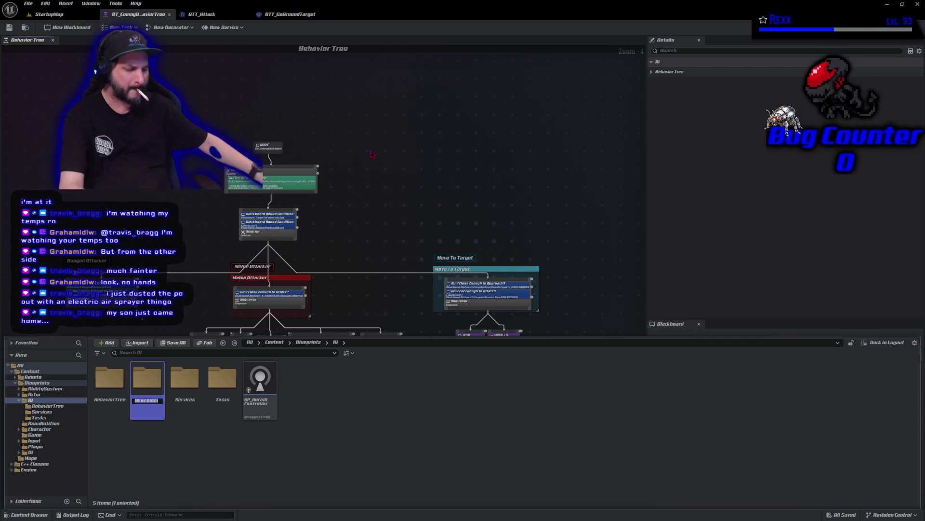
pyautogui.write('AICon')
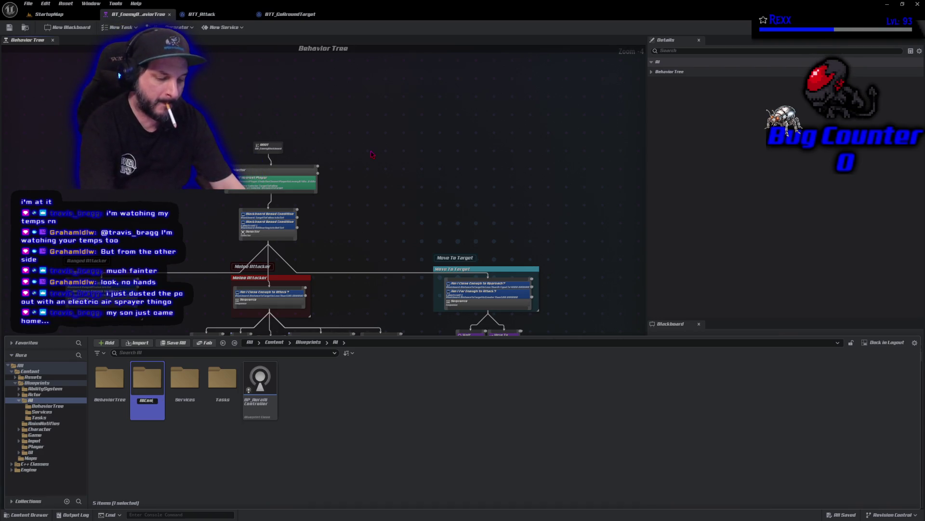
pyautogui.write('troller')
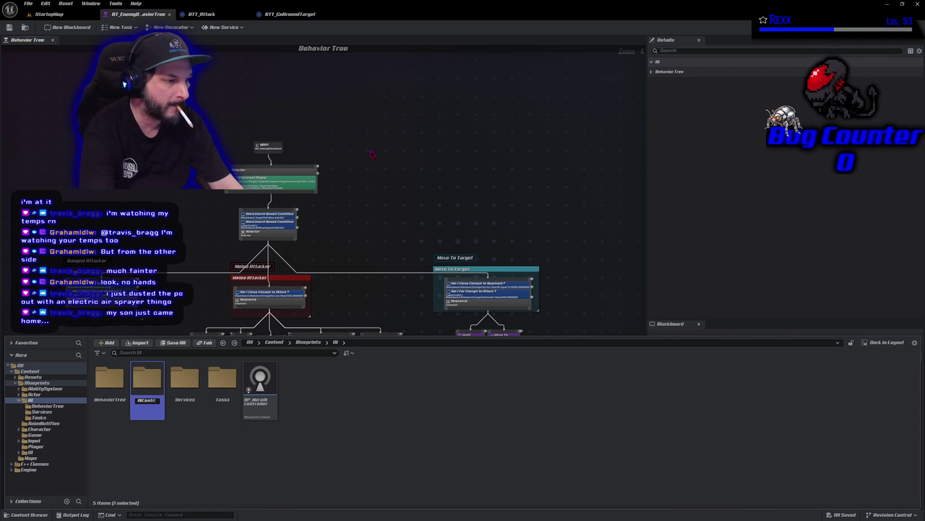
pyautogui.press('Return')
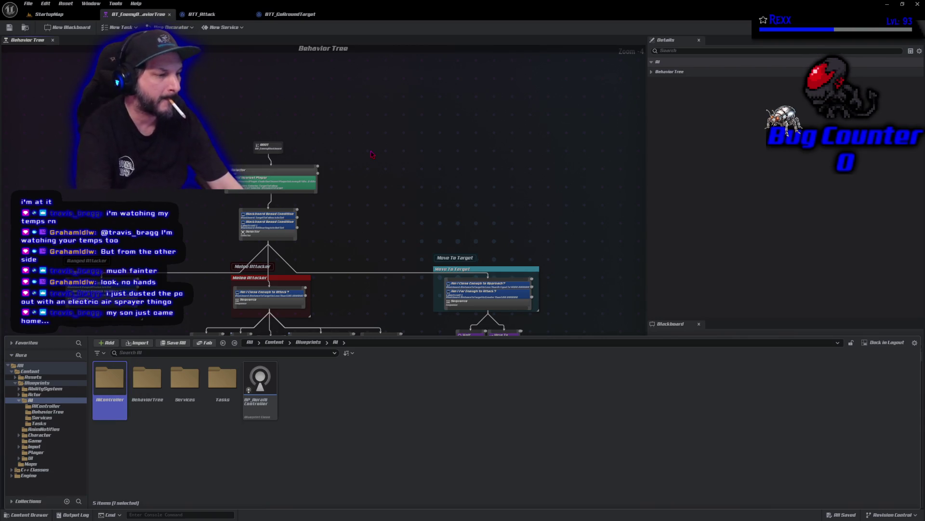
pyautogui.moveTo(250, 391)
pyautogui.mouseDown()
pyautogui.moveTo(227, 437)
pyautogui.moveTo(111, 408)
pyautogui.moveTo(110, 392)
pyautogui.mouseUp()
pyautogui.click(124, 403)
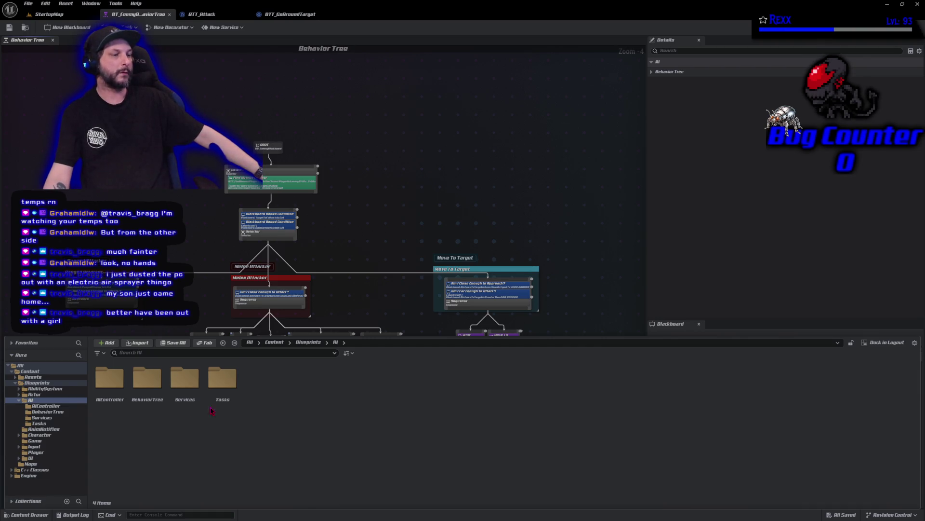
# Add an empty EQS folder inside AI
pyautogui.rightClick(257, 388)
pyautogui.click(285, 152)
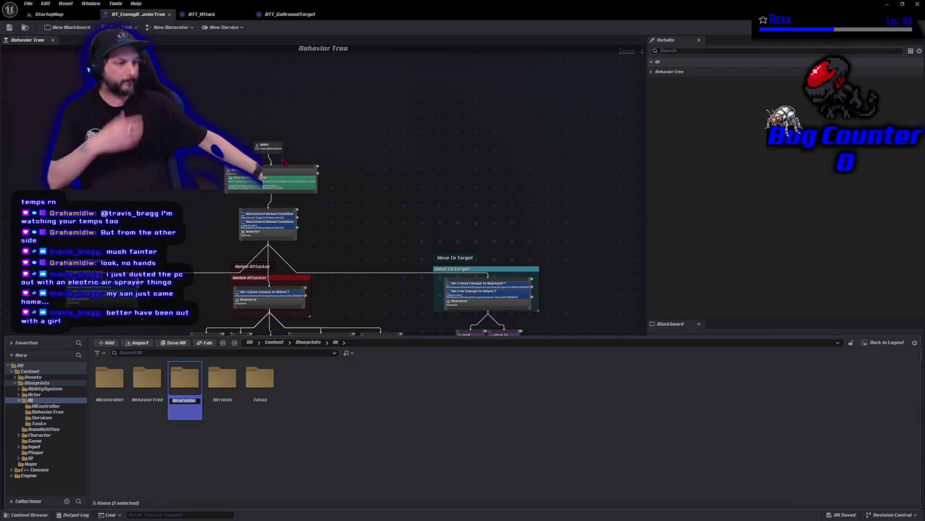
pyautogui.write('EQ')
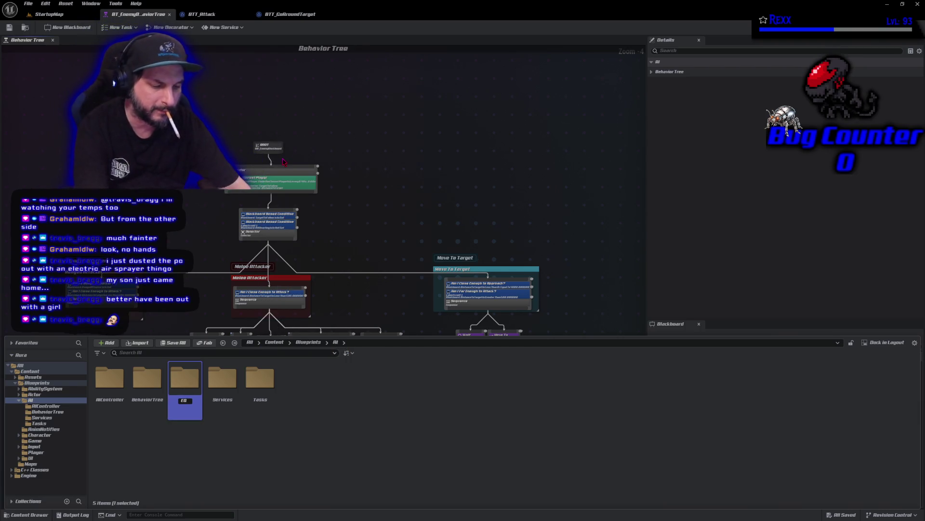
pyautogui.write('S')
pyautogui.press('Return')
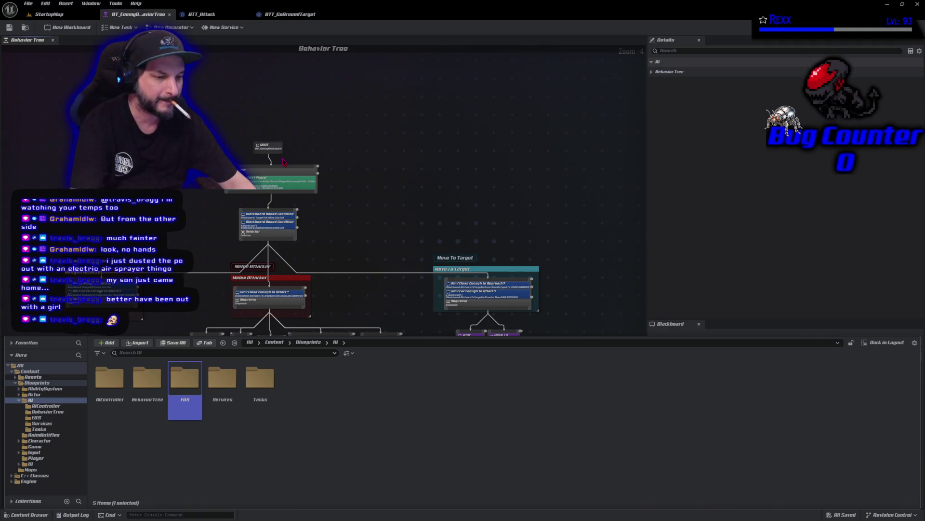
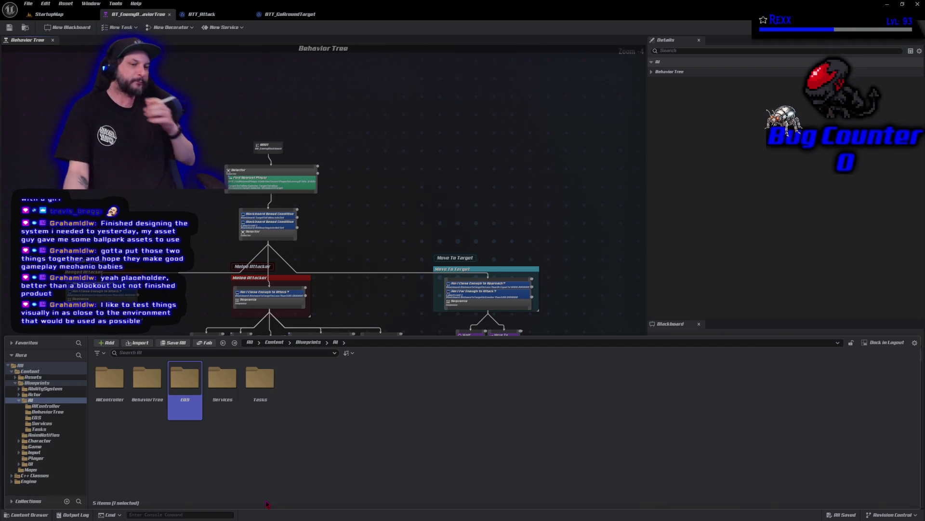
# Create a new Environment Query asset inside the EQS folder
pyautogui.click(262, 437)
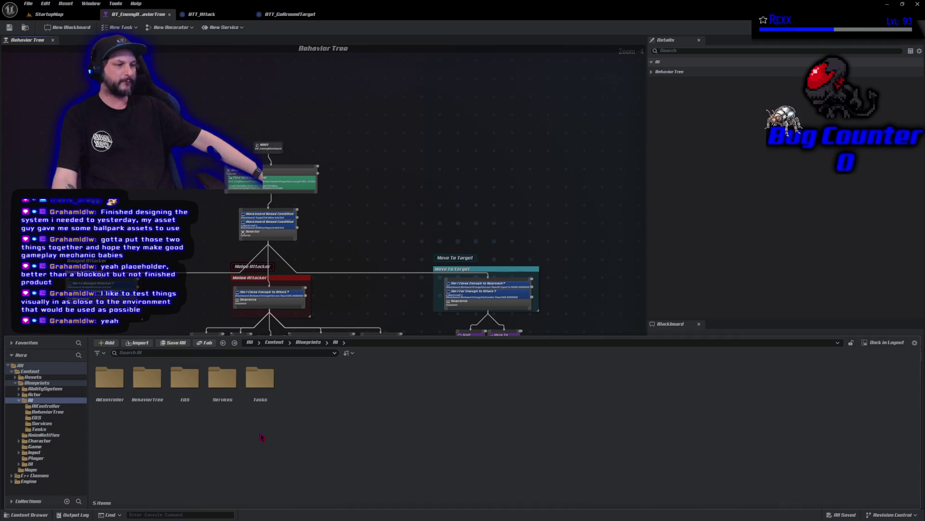
pyautogui.click(196, 408)
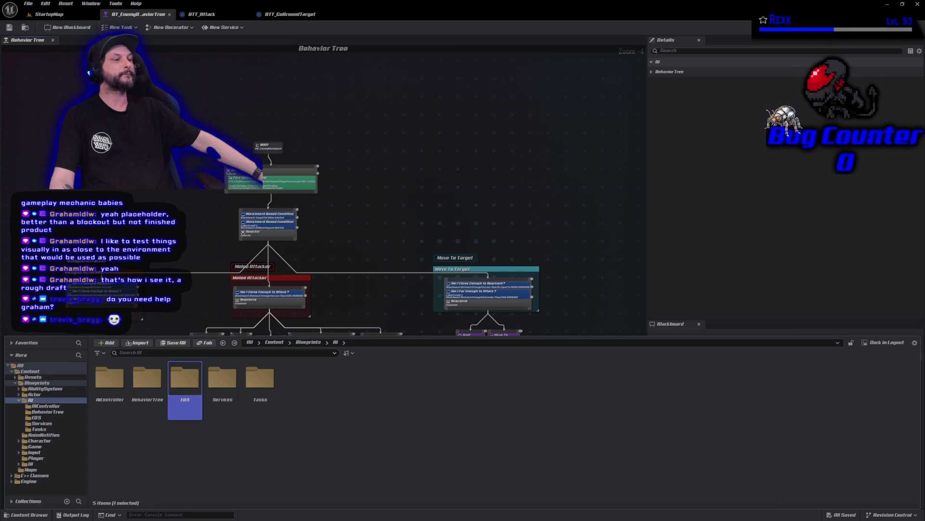
pyautogui.doubleClick(196, 393)
pyautogui.rightClick(197, 394)
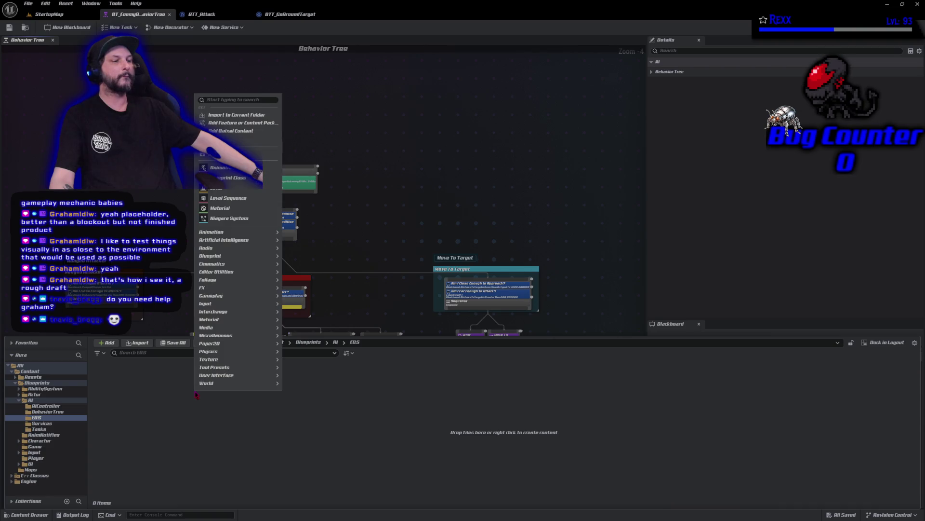
pyautogui.moveTo(244, 241)
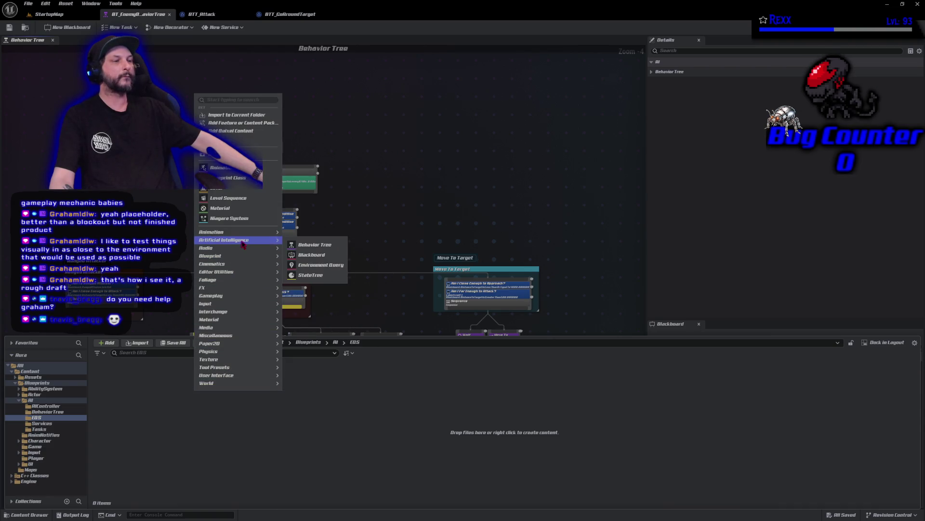
pyautogui.click(321, 265)
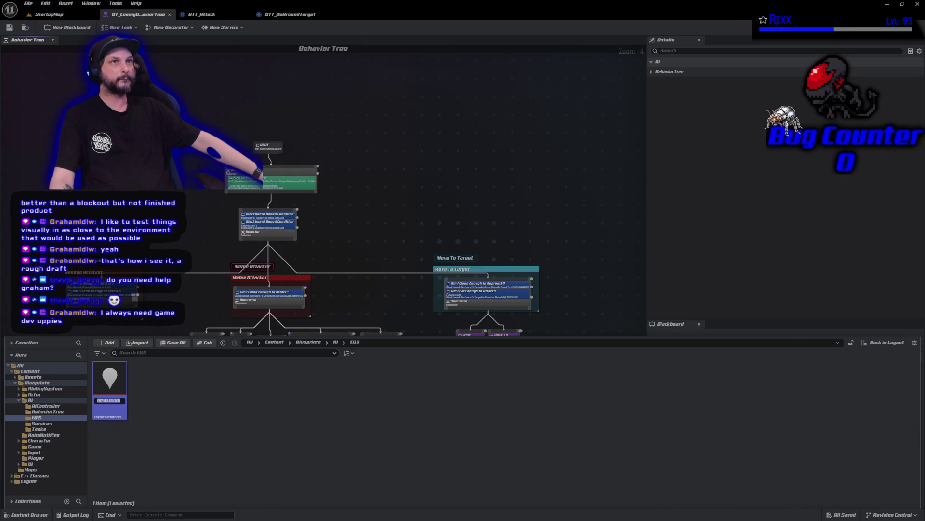
# Name the query EQ_FindRangedAttackPosition and open it in the query editor
pyautogui.click(115, 401)
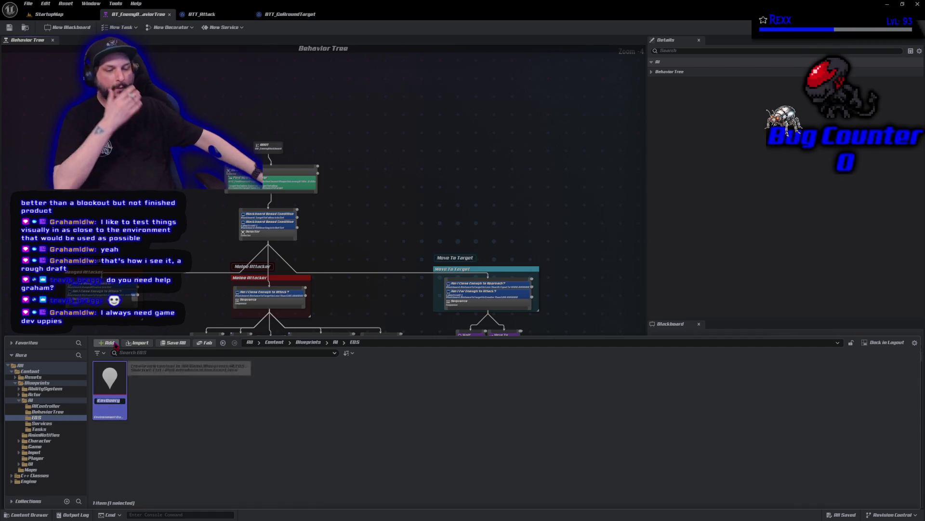
pyautogui.write('EQ_Fi')
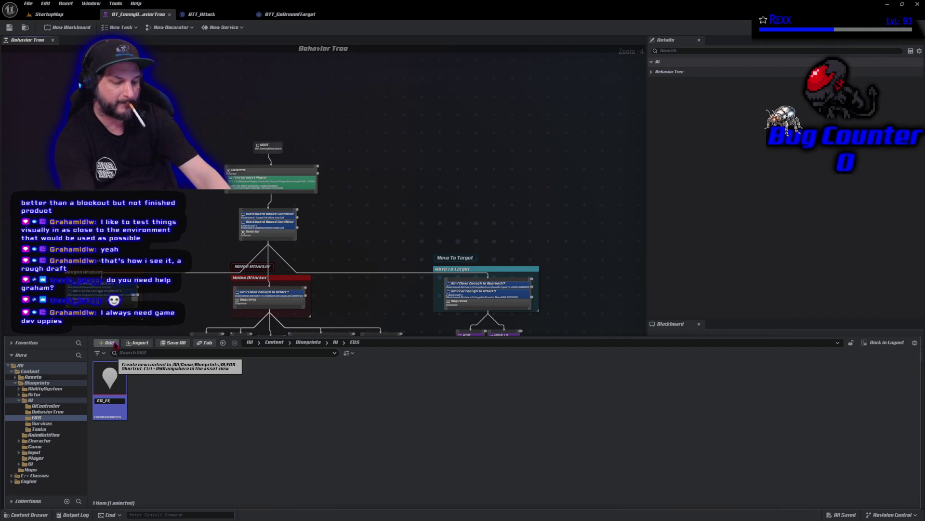
pyautogui.write('ndRanged')
pyautogui.write('AttackPo')
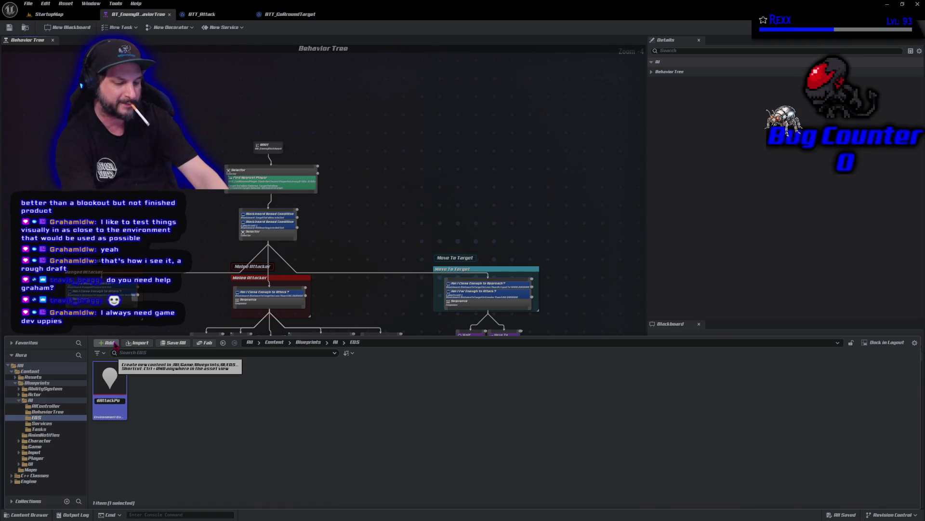
pyautogui.write('sition')
pyautogui.press('Return')
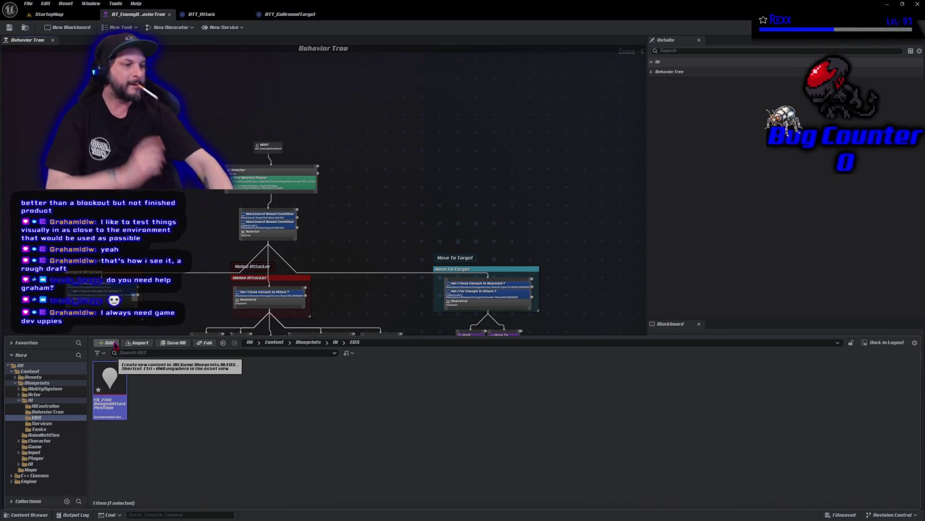
pyautogui.doubleClick(118, 389)
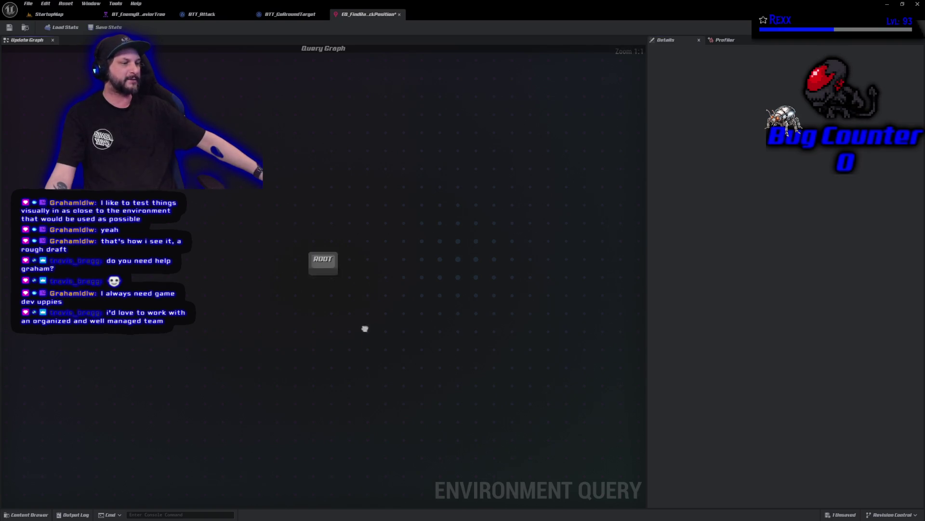
# Pan the query graph so the ROOT node sits near the top of the view
pyautogui.moveTo(365, 334); pyautogui.dragTo(368, 270)
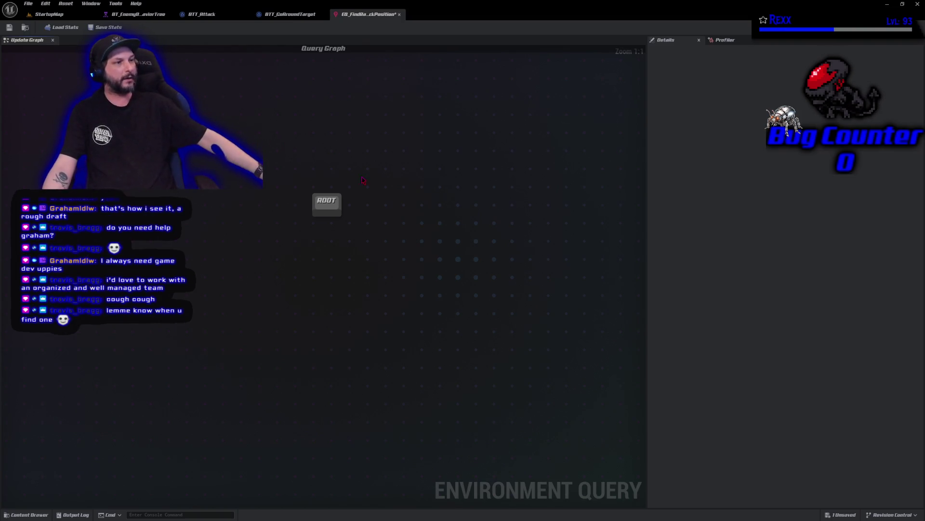
pyautogui.moveTo(358, 266)
pyautogui.mouseDown()
pyautogui.moveTo(371, 181)
pyautogui.moveTo(352, 153)
pyautogui.mouseUp()
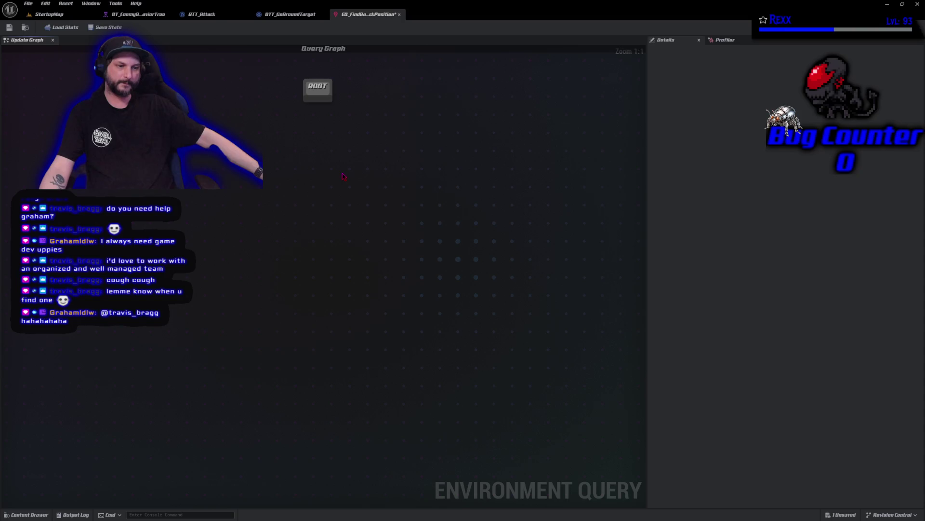
pyautogui.moveTo(326, 132)
pyautogui.mouseDown()
pyautogui.moveTo(353, 116)
pyautogui.moveTo(324, 114)
pyautogui.moveTo(333, 114)
pyautogui.mouseUp()
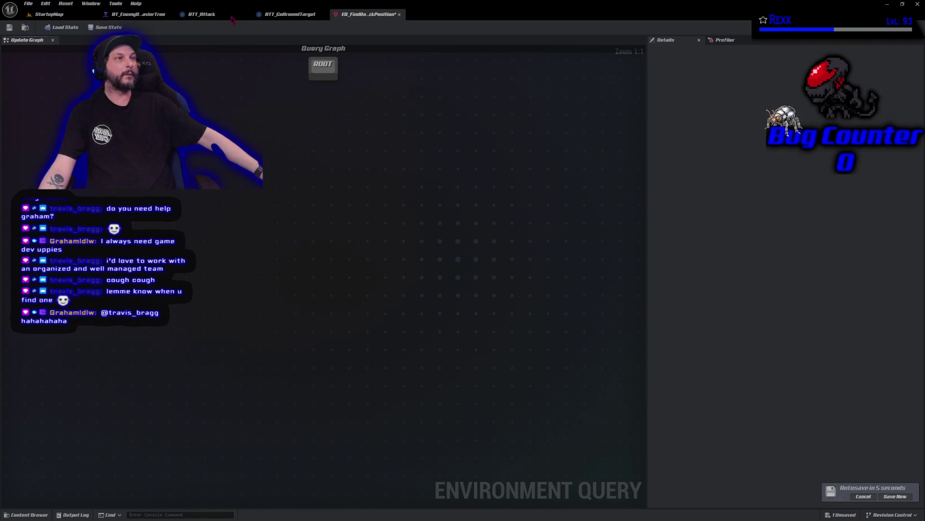
# From the StartupMap, add Blueprint class BP_EQSTestingPawn with parent EQSTestingPawn in the EQS folder
pyautogui.click(61, 18)
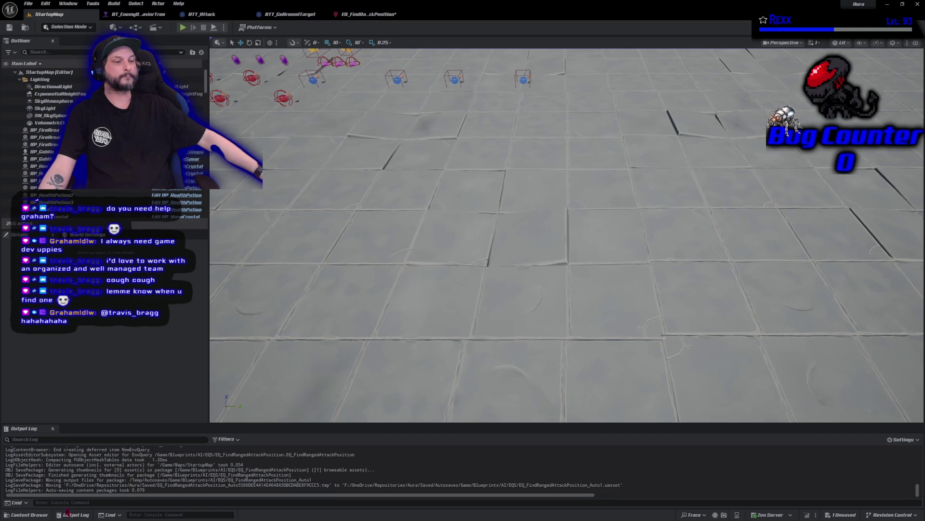
pyautogui.click(27, 515)
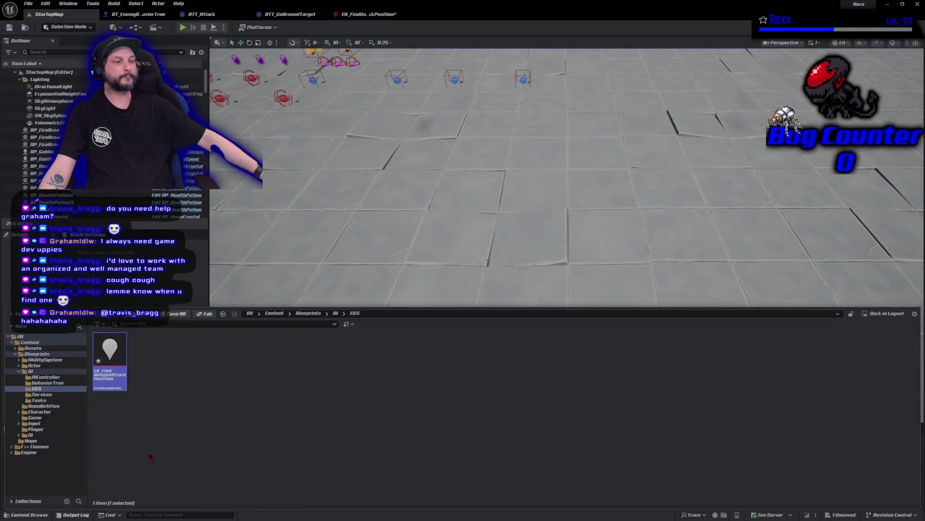
pyautogui.rightClick(199, 363)
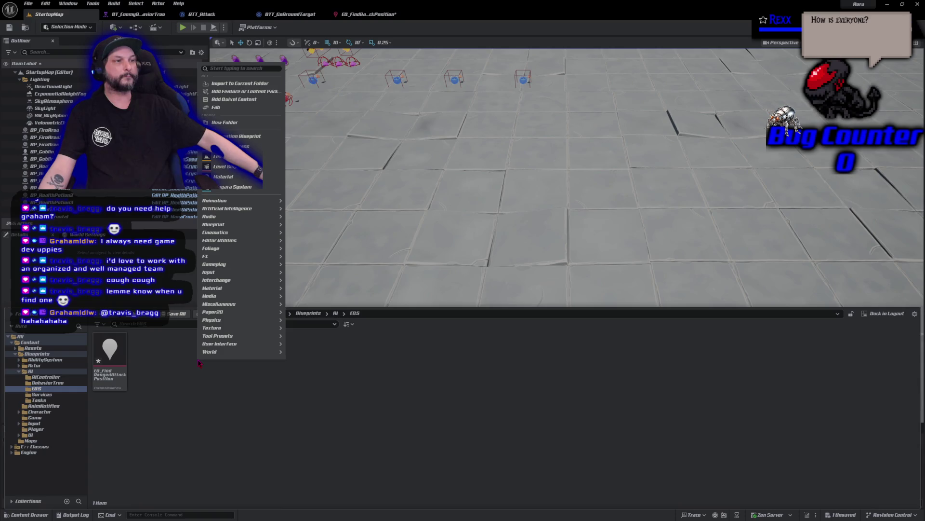
pyautogui.click(231, 146)
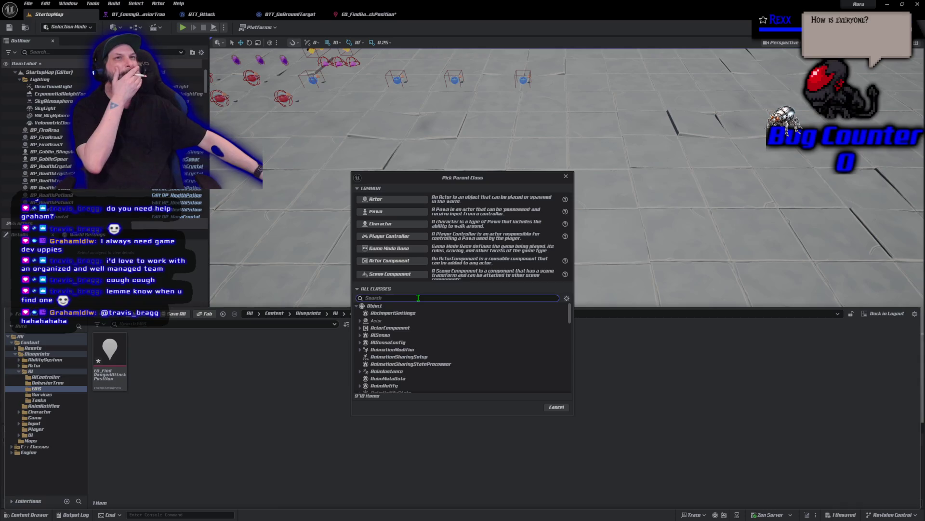
pyautogui.write('eqs')
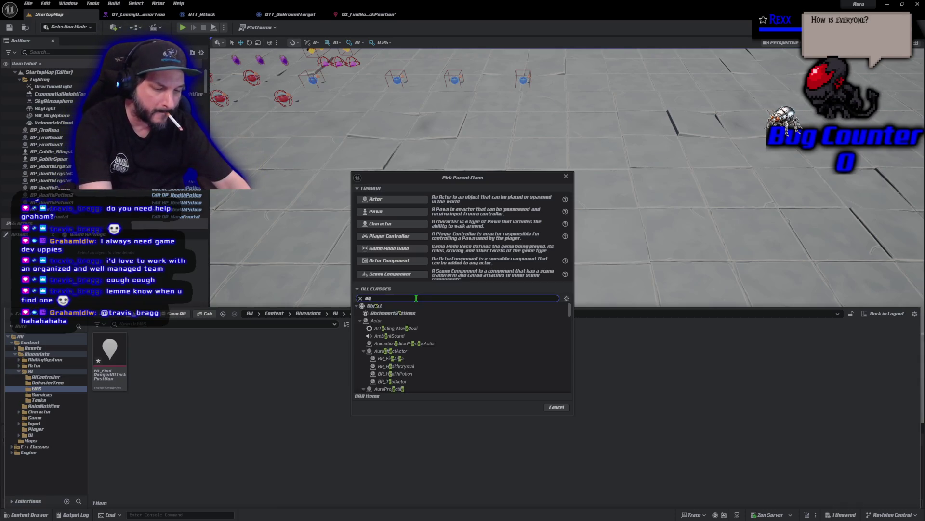
pyautogui.click(415, 336)
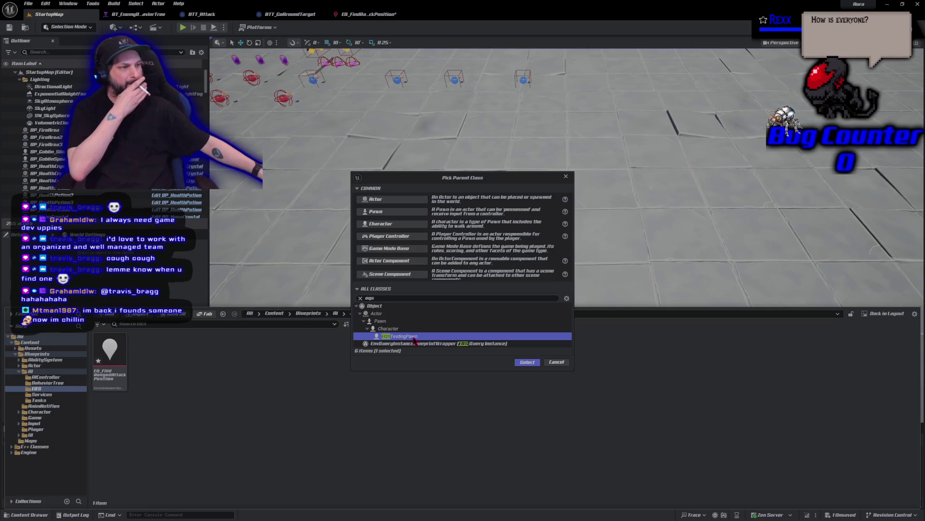
pyautogui.click(525, 362)
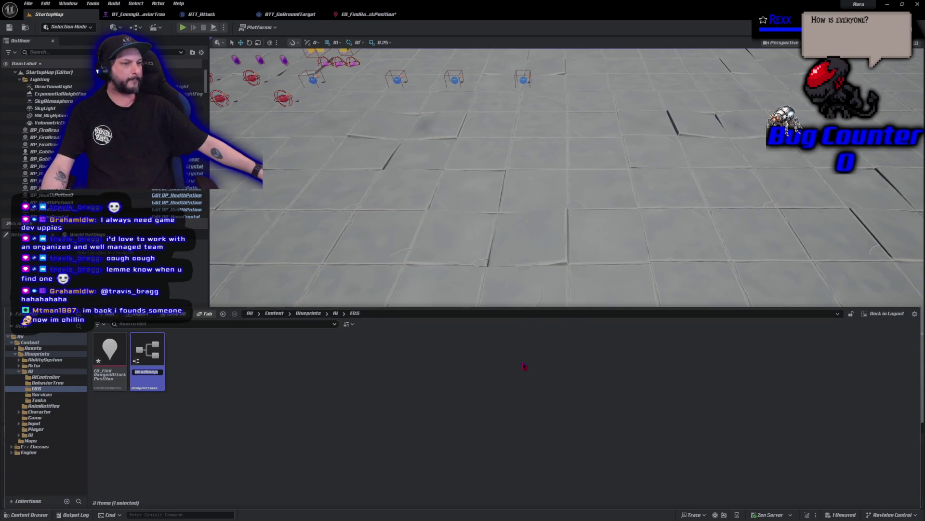
pyautogui.write('B')
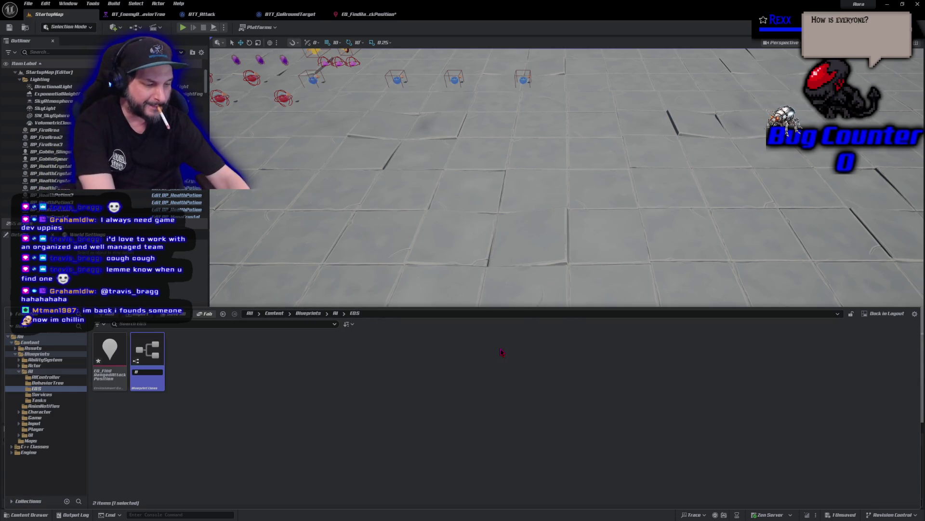
pyautogui.write('P_EQS')
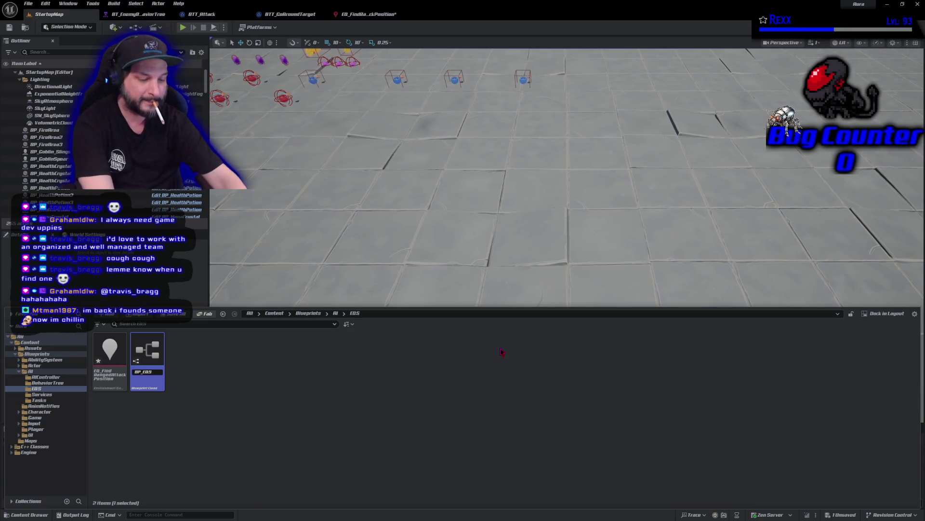
pyautogui.write('TestingPawn')
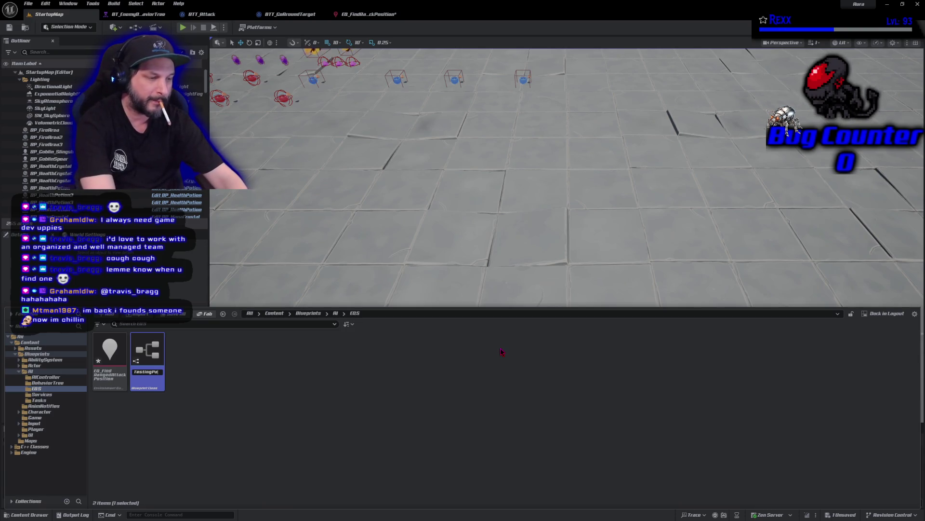
pyautogui.press('Return')
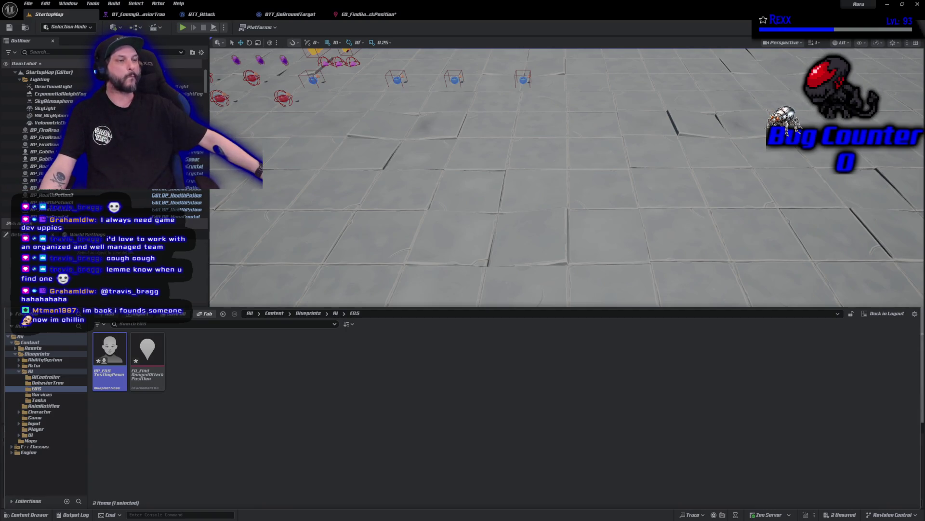
# Start a fresh untitled level using the Basic template from the File menu
pyautogui.hotkey('ctrl', 'space')
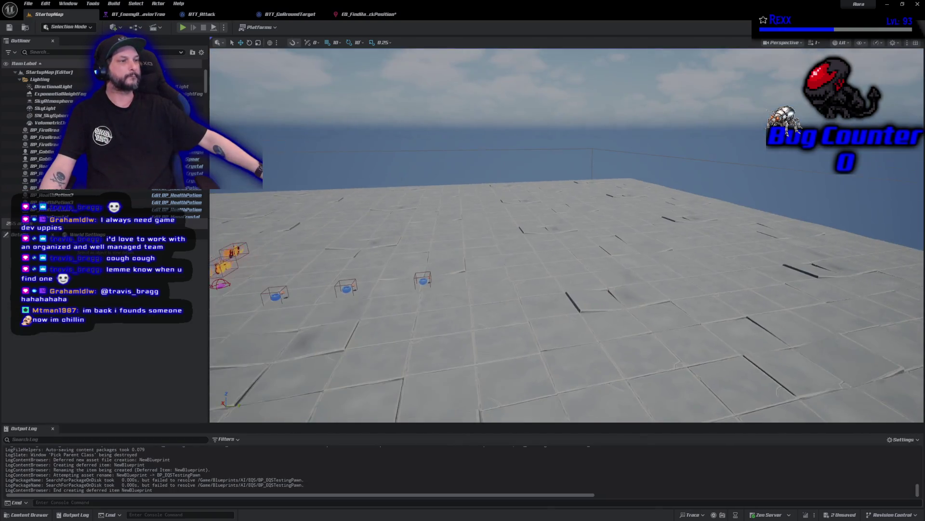
pyautogui.press('s')
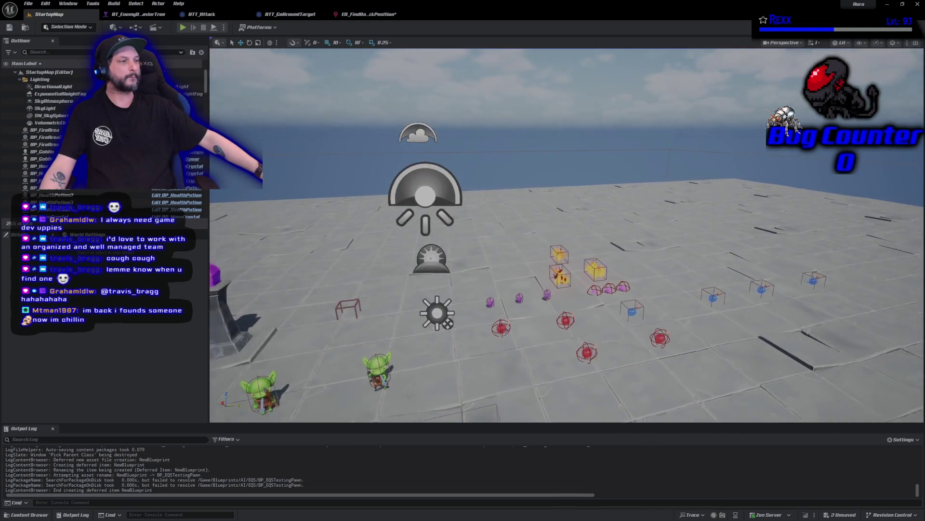
pyautogui.press('s')
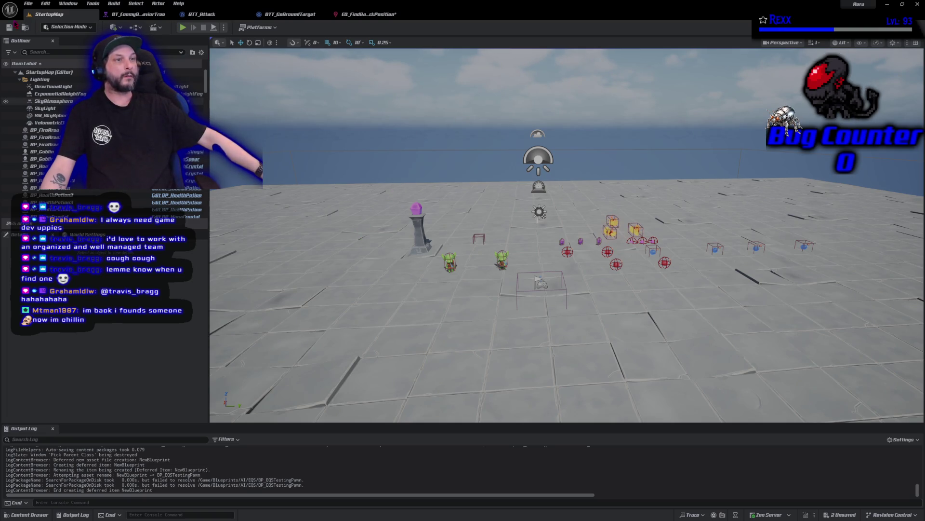
pyautogui.click(28, 4)
pyautogui.click(41, 28)
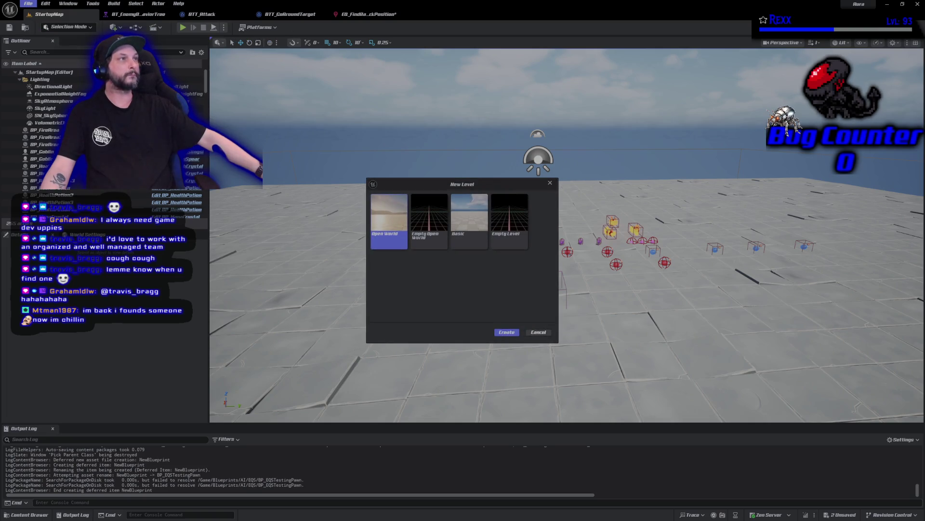
pyautogui.click(465, 234)
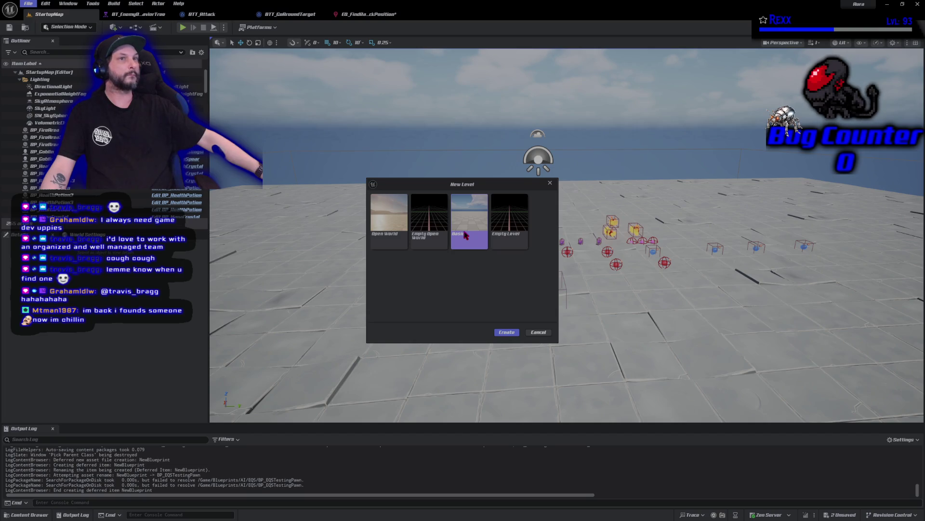
pyautogui.click(507, 332)
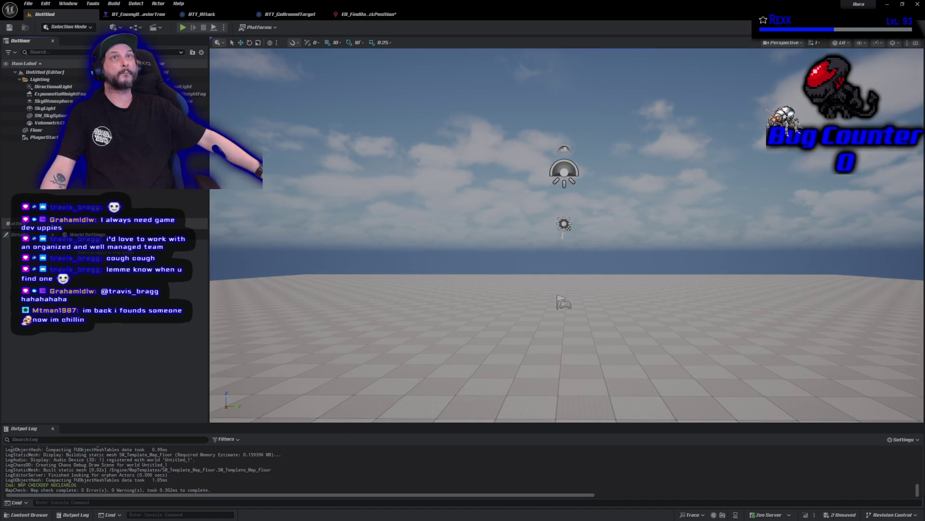
# Save the current level under the name EQS_TestingMap in the Maps folder
pyautogui.click(28, 4)
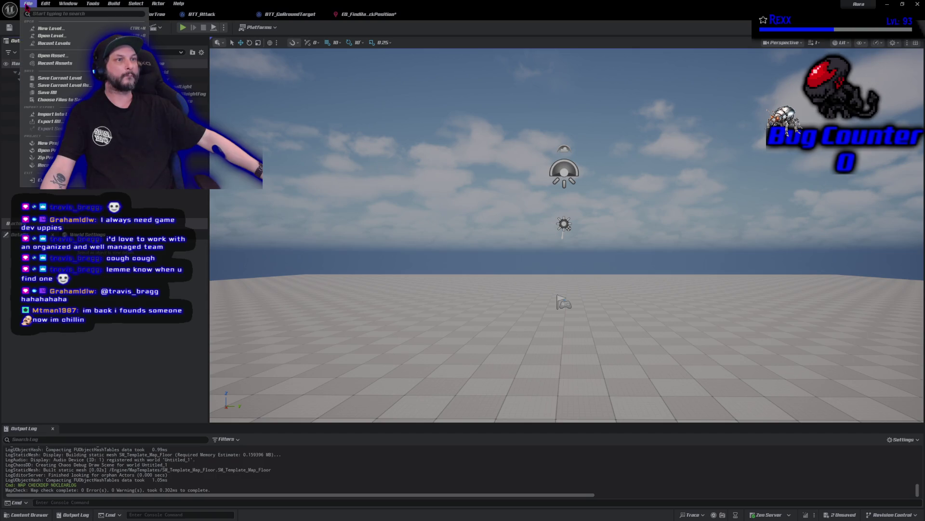
pyautogui.click(63, 85)
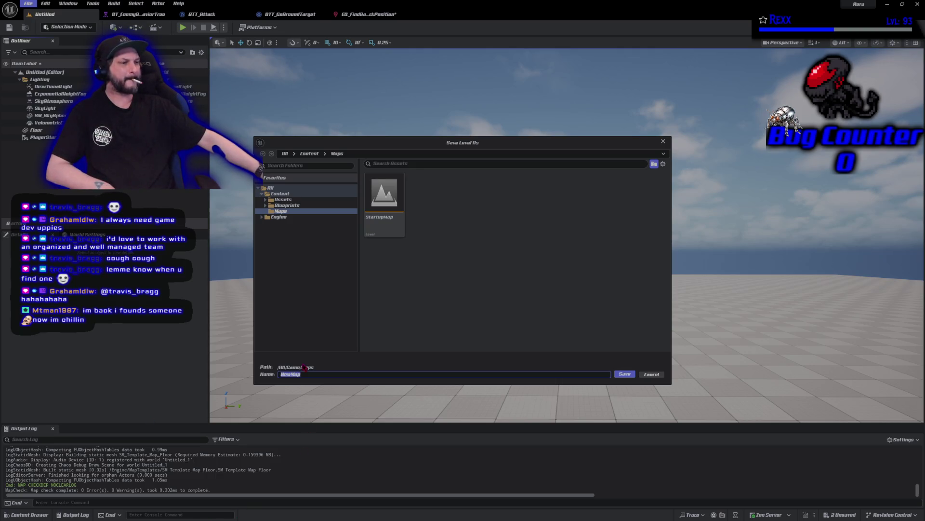
pyautogui.write('EOS_TestingMap')
pyautogui.press('Return')
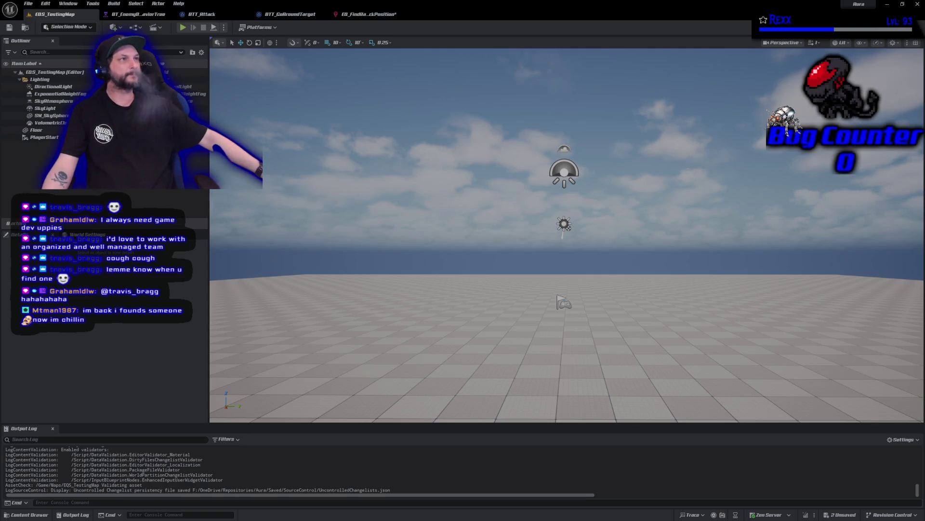
pyautogui.click(29, 515)
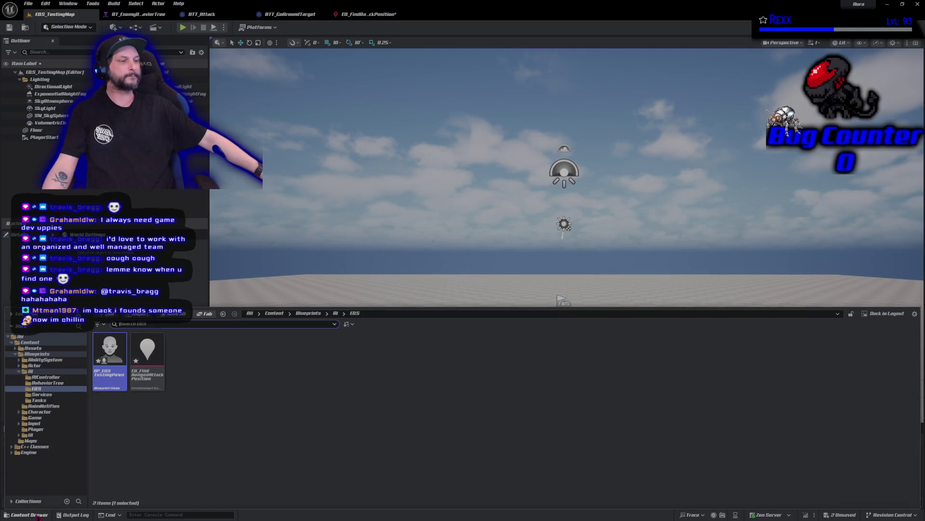
# Drag BP_EQSTestingPawn from the EQS folder into the level and snap it down onto the floor
pyautogui.moveTo(108, 358)
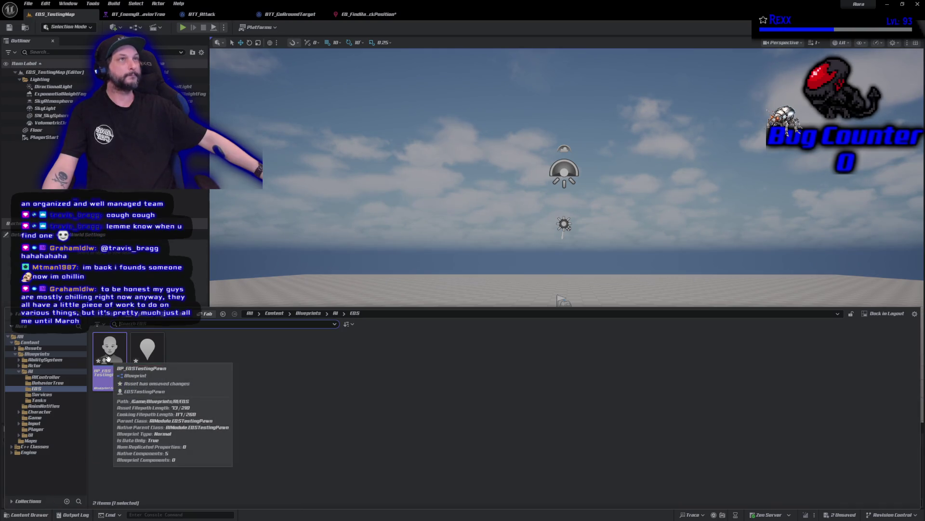
pyautogui.moveTo(271, 288); pyautogui.dragTo(293, 301)
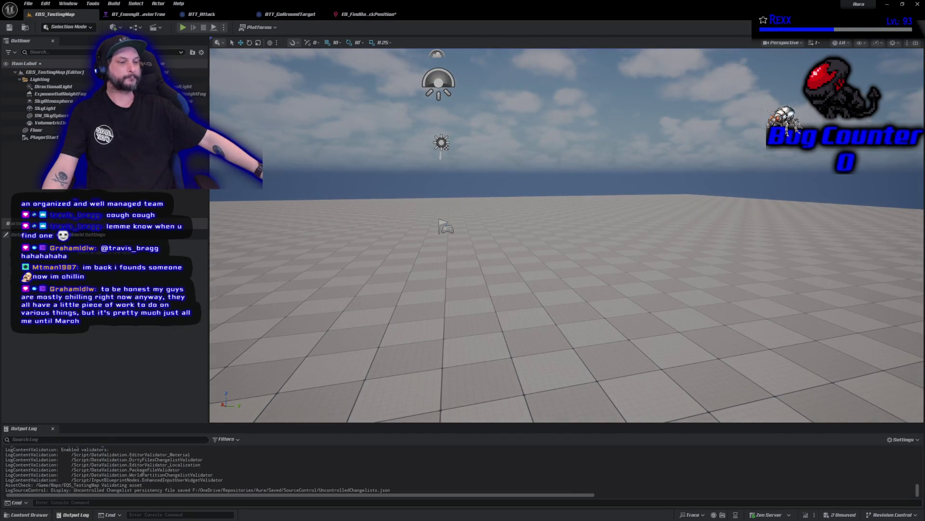
pyautogui.click(29, 515)
pyautogui.moveTo(109, 375)
pyautogui.mouseDown()
pyautogui.moveTo(336, 255)
pyautogui.moveTo(467, 237)
pyautogui.moveTo(433, 207)
pyautogui.moveTo(444, 201)
pyautogui.mouseUp()
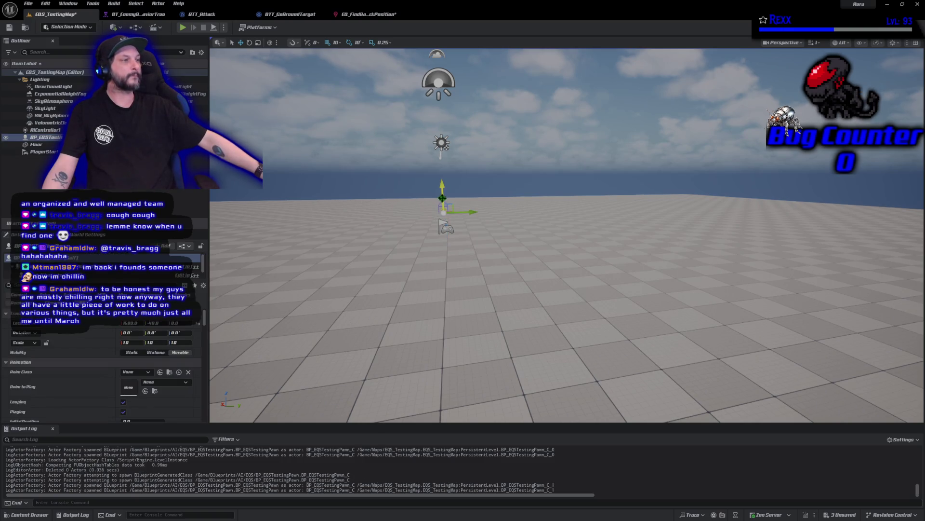
pyautogui.press('End')
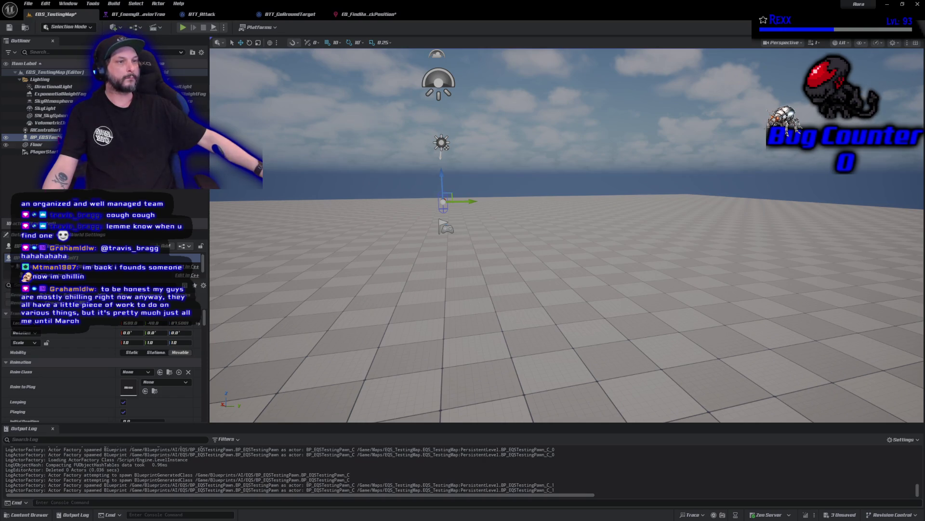
# Set the testing pawn's EQS Query Template to EQ_FindRangedAttackPosition
pyautogui.scroll(-1, 63, 380)
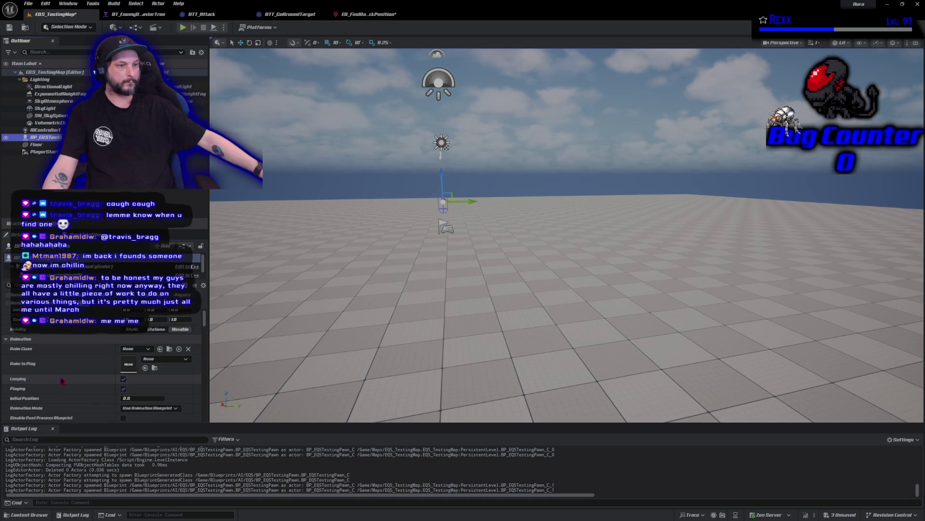
pyautogui.scroll(-5, 62, 380)
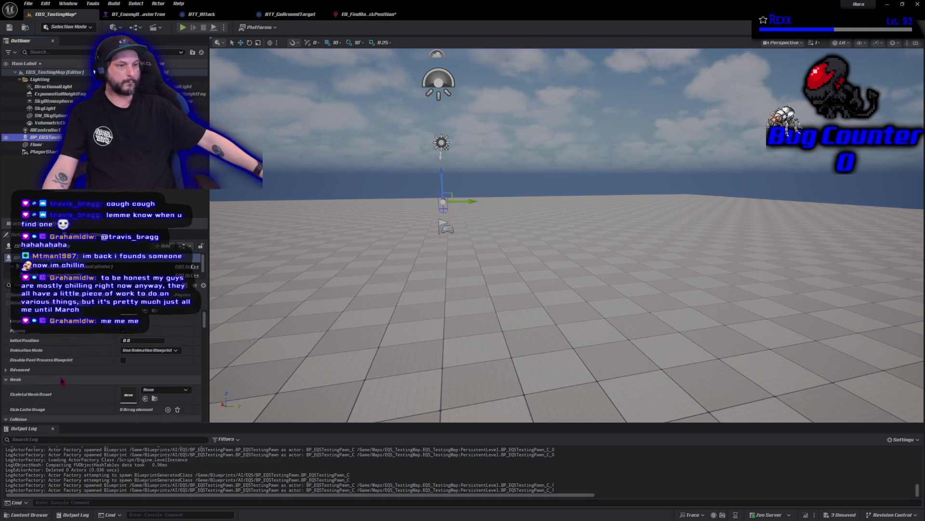
pyautogui.scroll(-2, 61, 381)
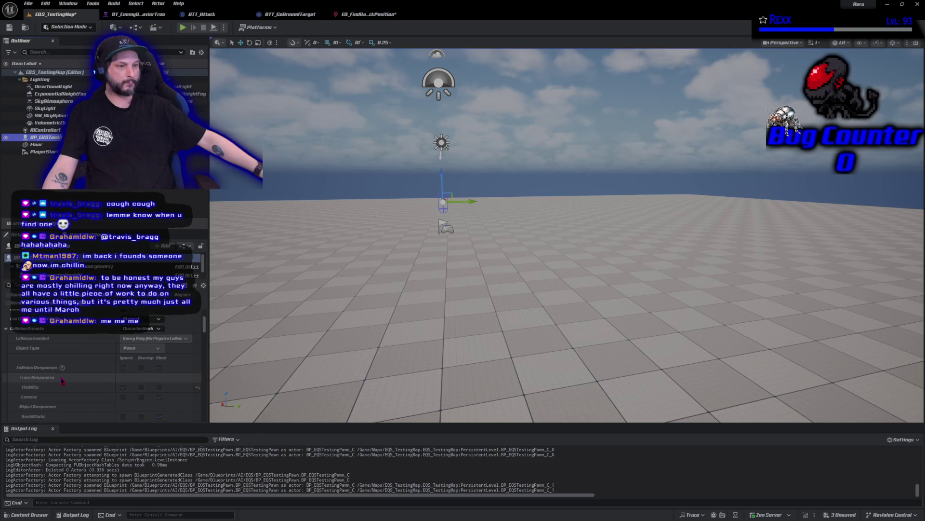
pyautogui.scroll(2, 61, 381)
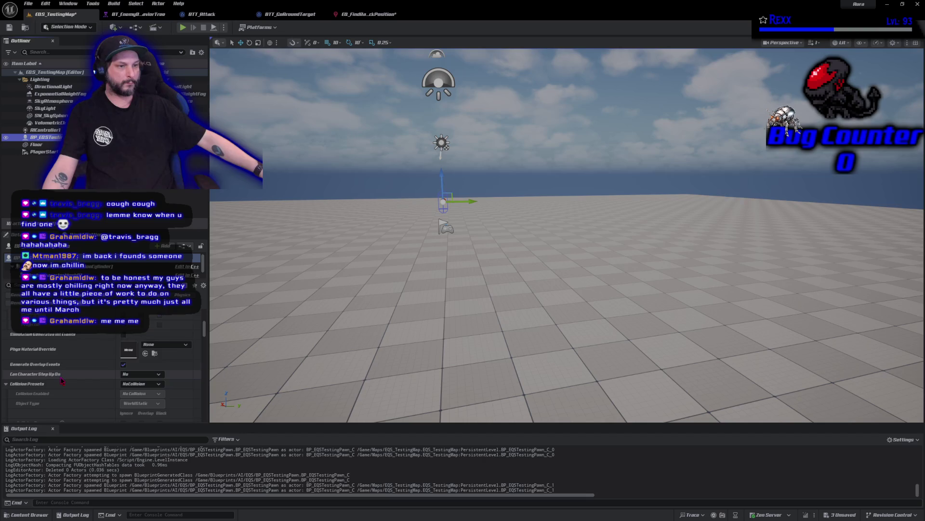
pyautogui.scroll(-5, 62, 380)
pyautogui.scroll(-5, 61, 381)
pyautogui.moveTo(205, 347)
pyautogui.mouseDown()
pyautogui.moveTo(204, 393)
pyautogui.moveTo(215, 407)
pyautogui.mouseUp()
pyautogui.scroll(-5, 172, 389)
pyautogui.scroll(2, 172, 389)
pyautogui.click(167, 348)
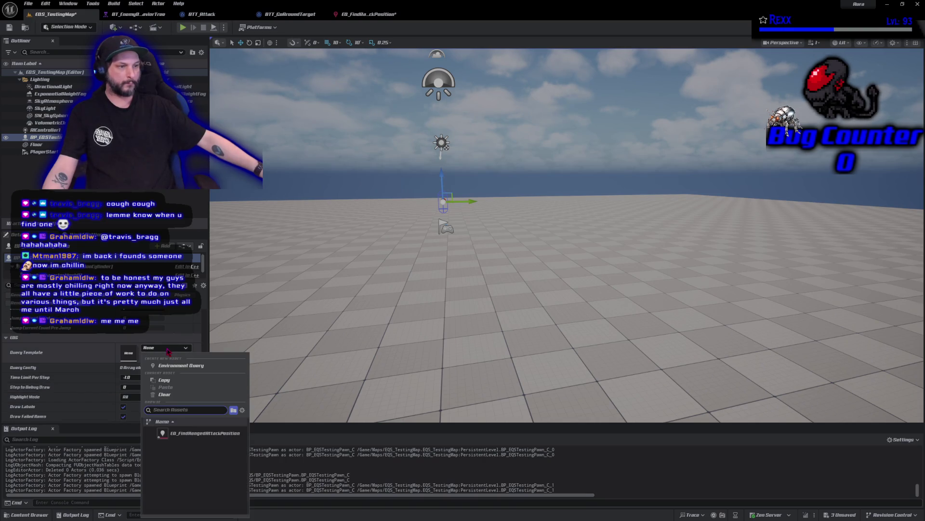
pyautogui.click(195, 434)
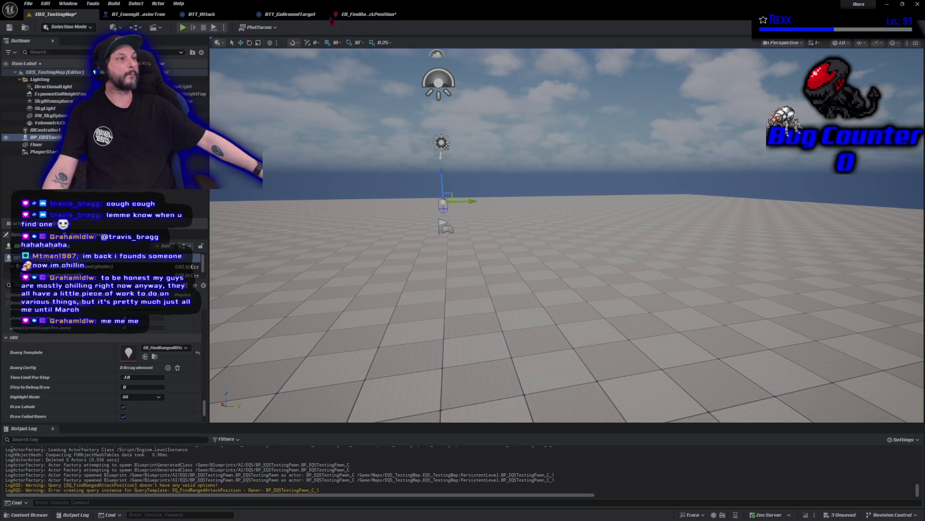
pyautogui.click(356, 14)
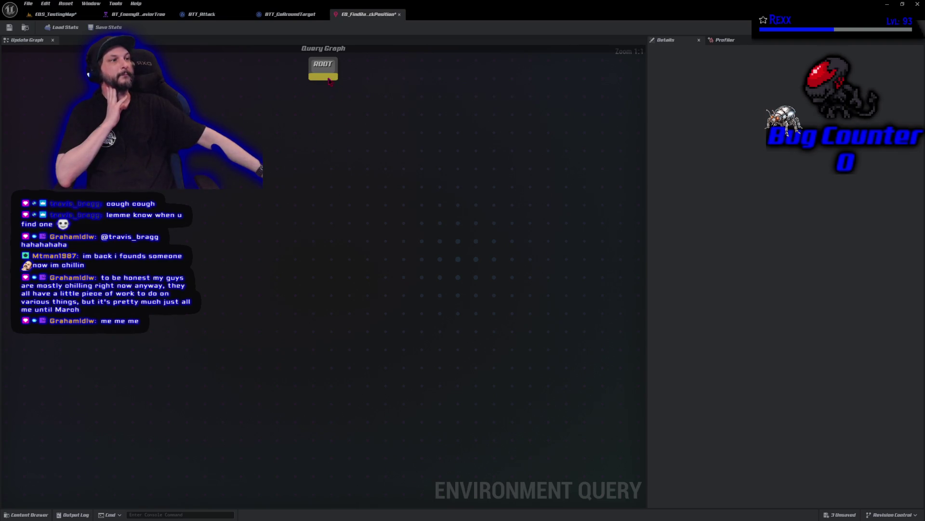
# Add a Points: Pathing Grid generator under ROOT and line it up beneath
pyautogui.moveTo(326, 80); pyautogui.dragTo(321, 155)
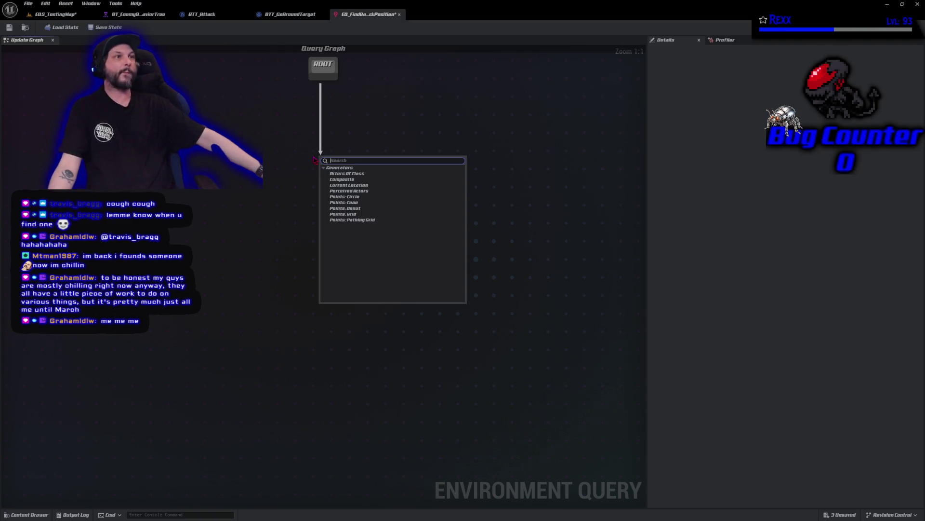
pyautogui.click(369, 220)
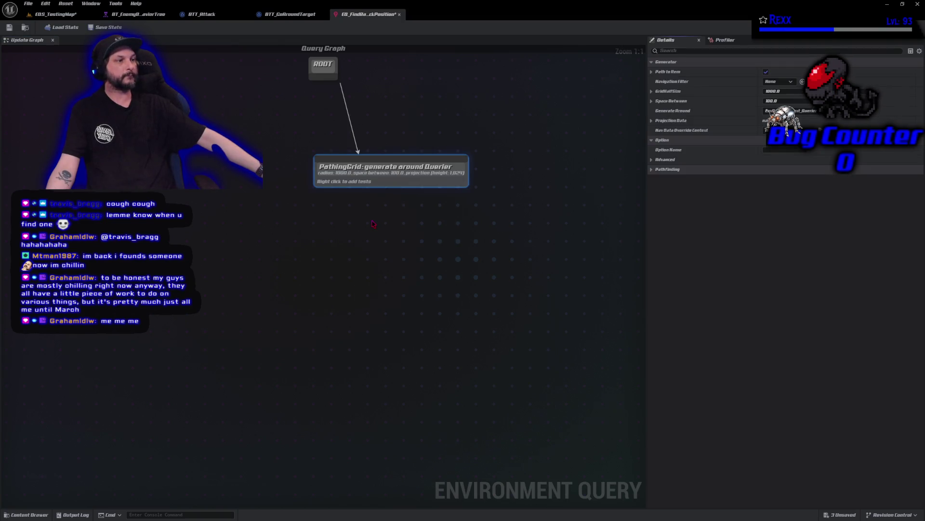
pyautogui.moveTo(395, 177); pyautogui.dragTo(326, 166)
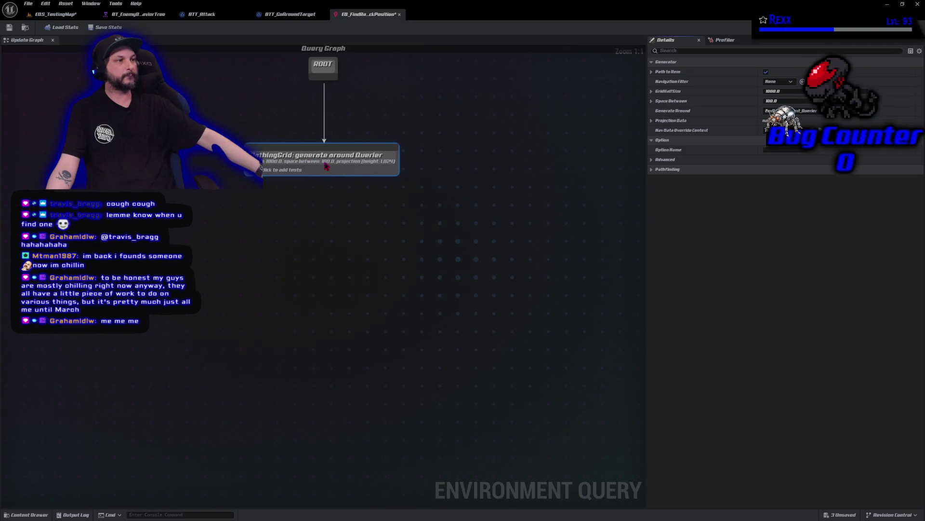
pyautogui.press('Home')
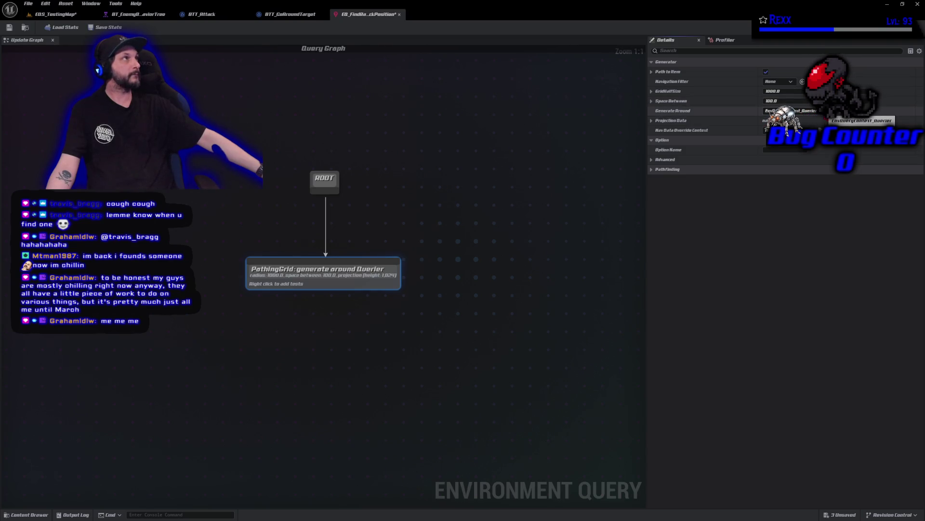
# Set the generator to generate around Querier, save the query, and return to the test level
pyautogui.click(801, 111)
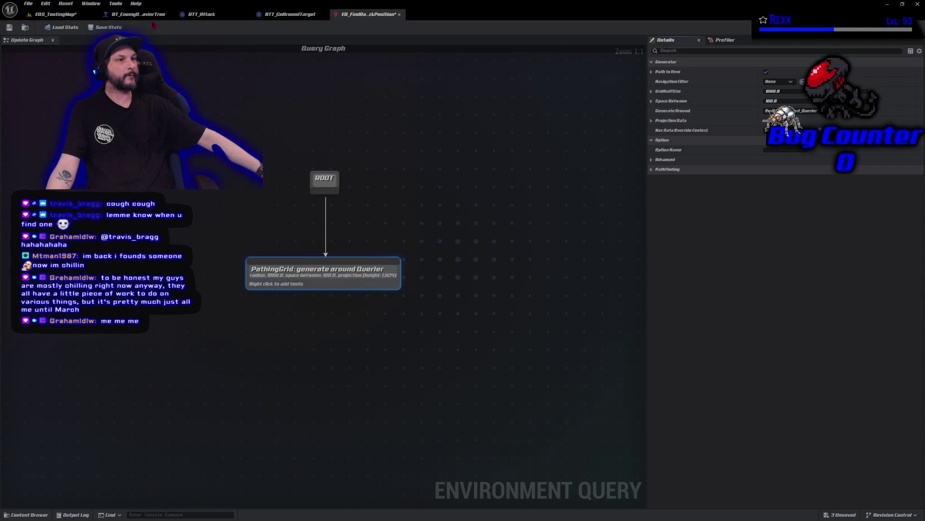
pyautogui.click(9, 27)
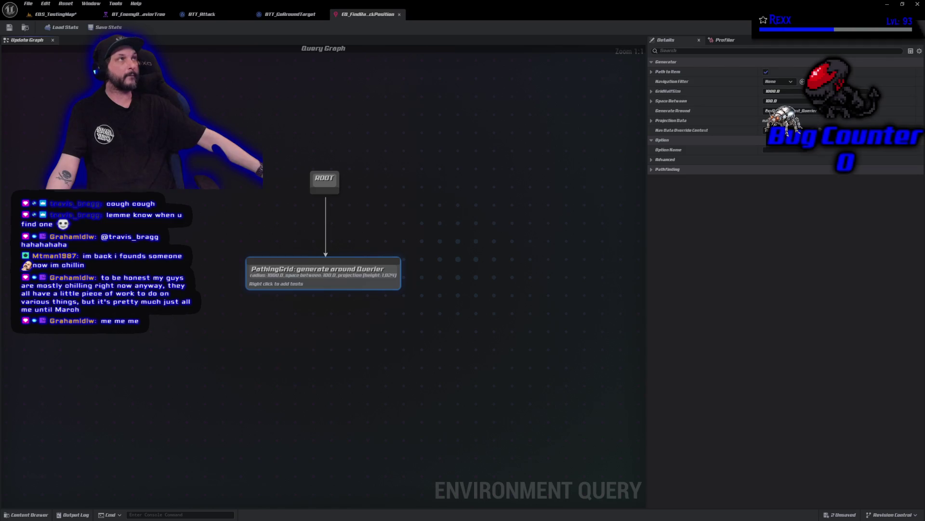
pyautogui.click(774, 91)
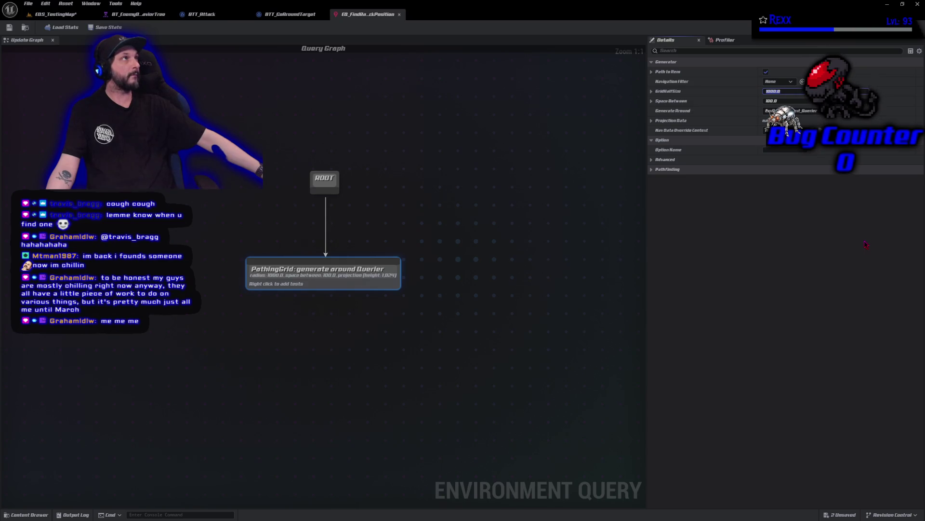
pyautogui.click(53, 14)
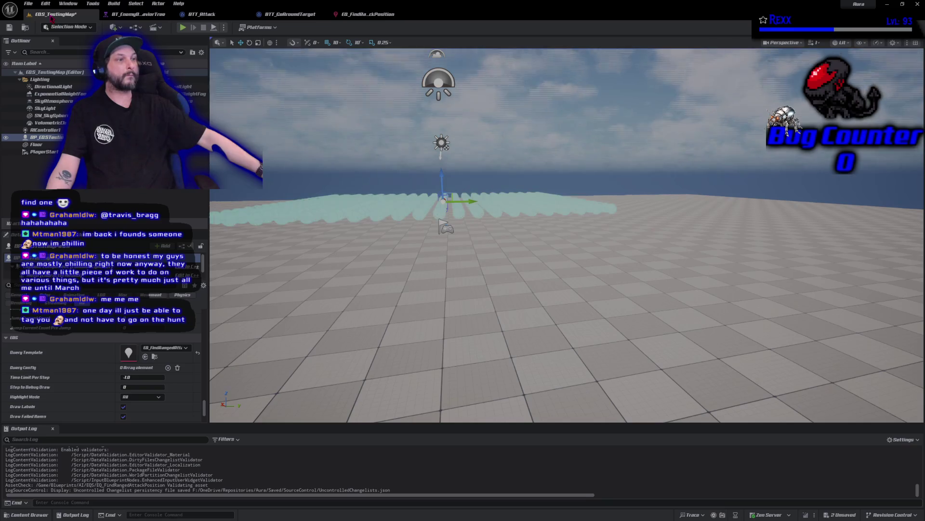
# Look down on the test point grid and float the EQ_FindRangedAttackPosition editor in its own window
pyautogui.moveTo(339, 257)
pyautogui.mouseDown()
pyautogui.moveTo(338, 337)
pyautogui.moveTo(343, 289)
pyautogui.mouseUp()
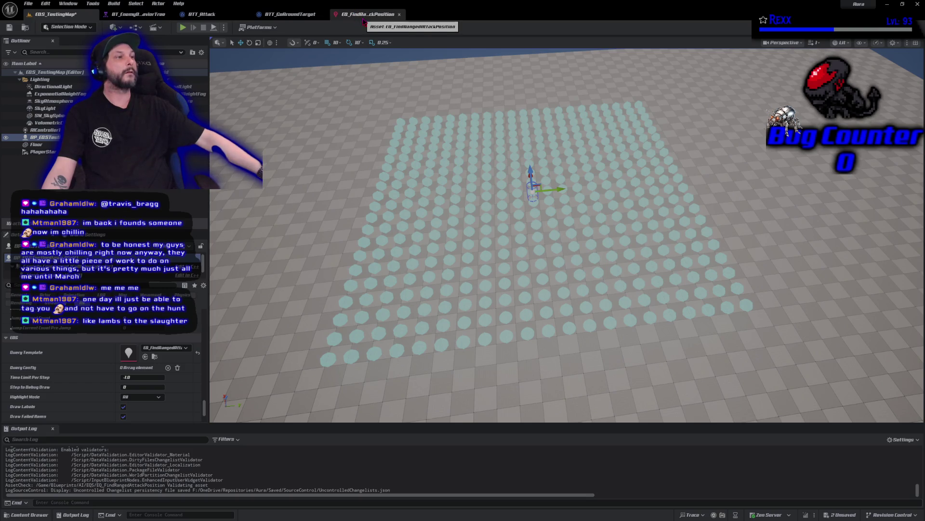
pyautogui.moveTo(363, 21)
pyautogui.mouseDown()
pyautogui.moveTo(250, 58)
pyautogui.moveTo(273, 124)
pyautogui.mouseUp()
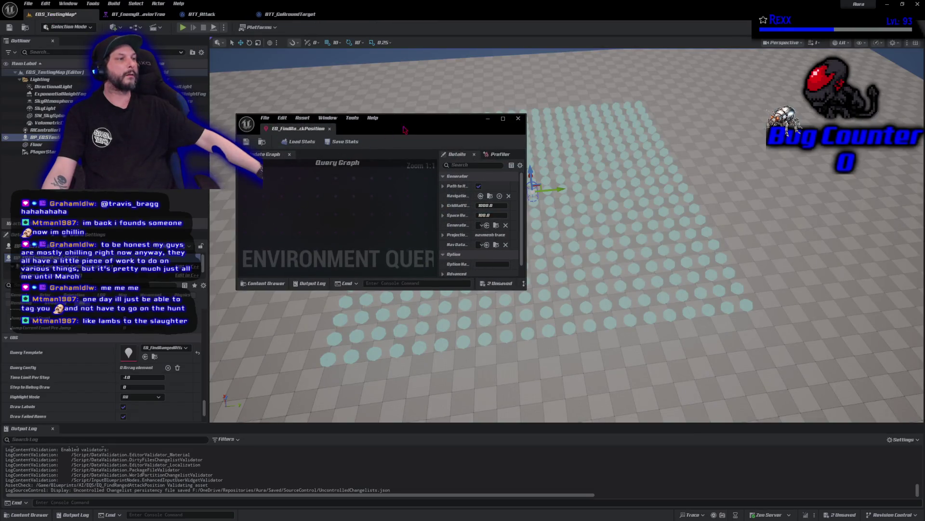
# Rearrange the floating editor, reselect the pawn, and show PathingGrid settings (GridHalfSize 1000, SpaceBetween 100)
pyautogui.moveTo(409, 119)
pyautogui.mouseDown()
pyautogui.moveTo(362, 186)
pyautogui.moveTo(203, 73)
pyautogui.moveTo(368, 172)
pyautogui.moveTo(793, 197)
pyautogui.moveTo(496, 246)
pyautogui.moveTo(173, 137)
pyautogui.mouseUp()
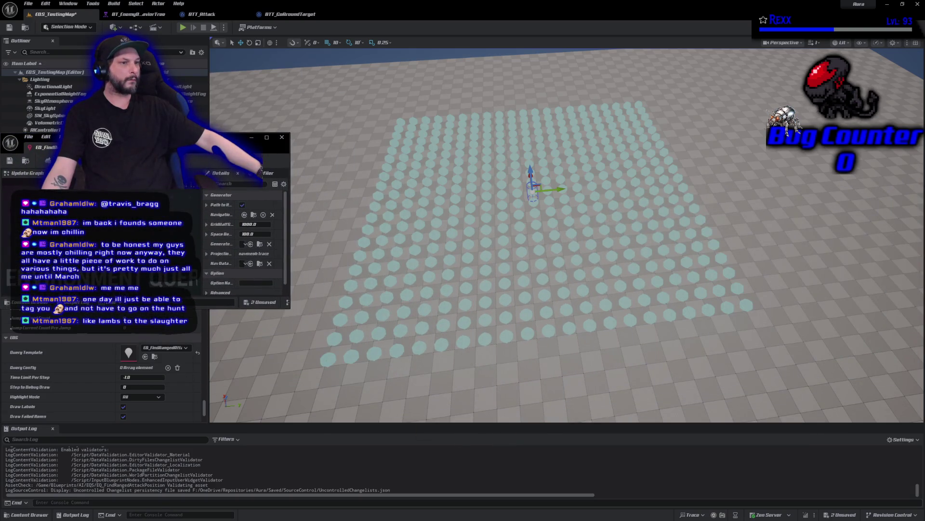
pyautogui.click(278, 309)
pyautogui.moveTo(278, 307); pyautogui.dragTo(265, 473)
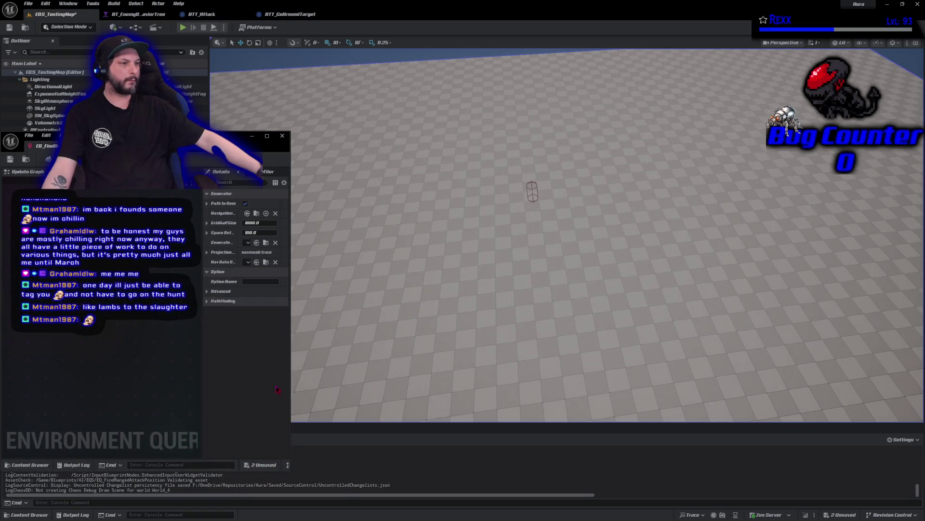
pyautogui.click(534, 191)
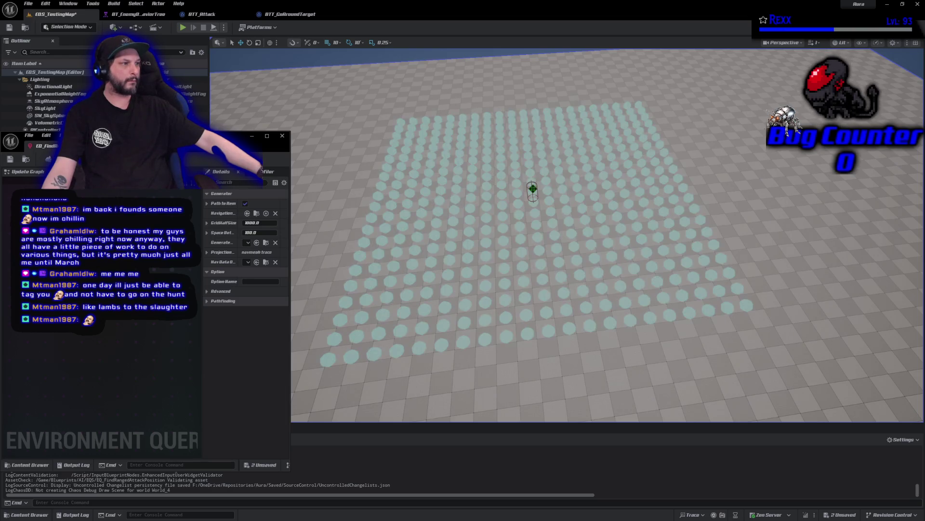
pyautogui.moveTo(291, 273); pyautogui.dragTo(311, 281)
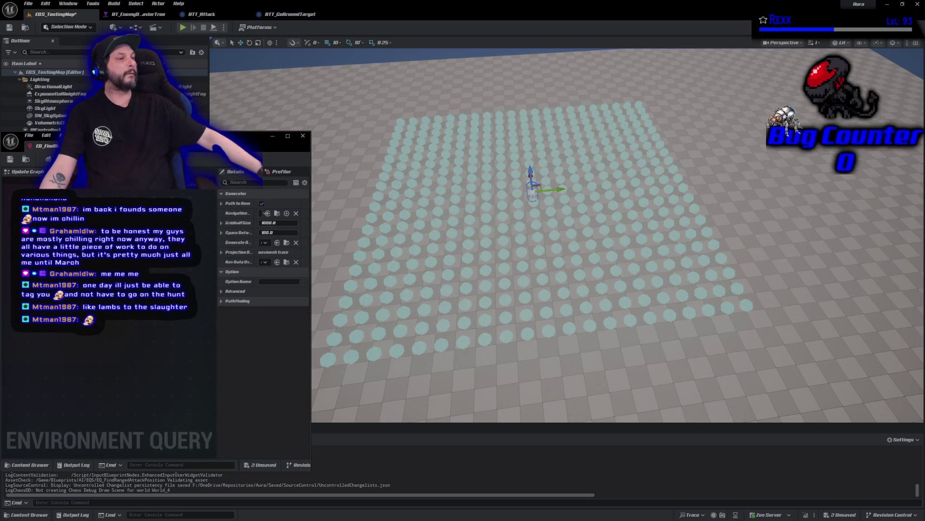
pyautogui.click(212, 294)
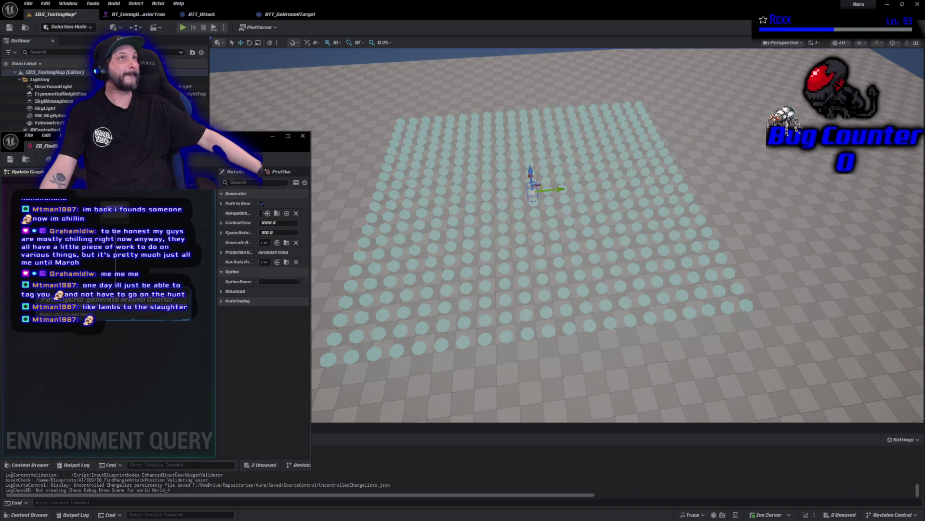
pyautogui.click(277, 233)
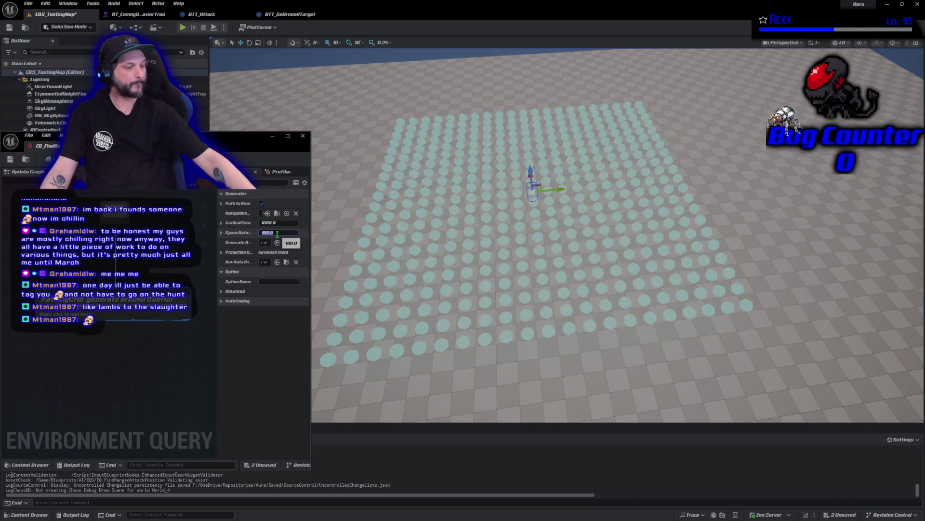
# Try a point spacing of 200 and a grid half size of 500 on the pathing grid
pyautogui.write('200')
pyautogui.press('Return')
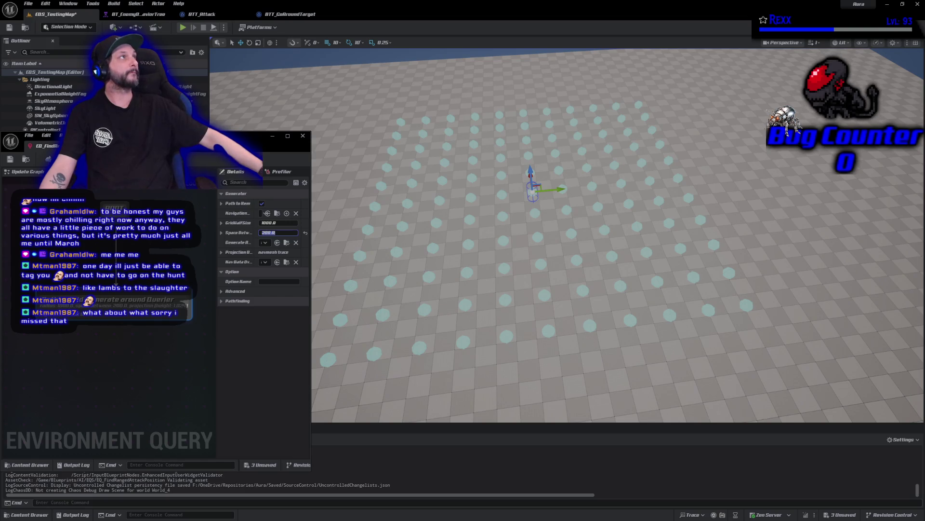
pyautogui.click(283, 223)
pyautogui.write('500')
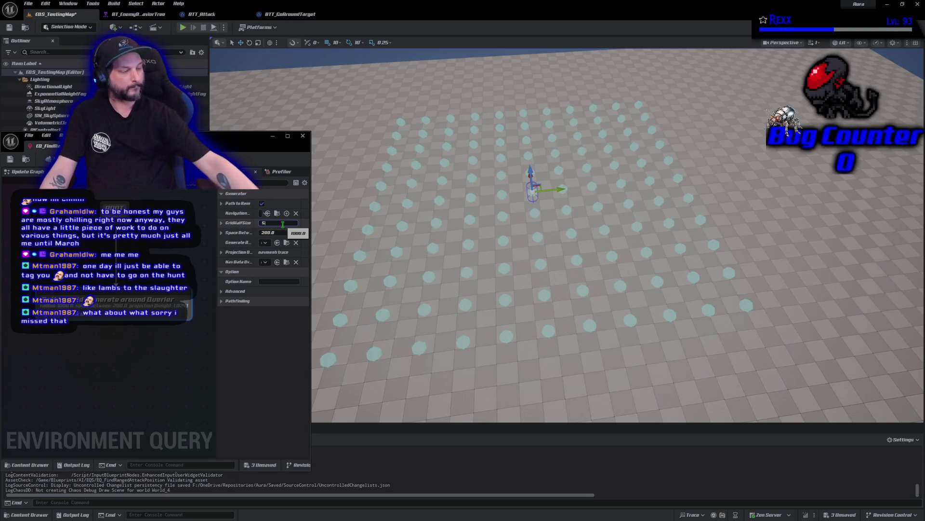
pyautogui.press('Return')
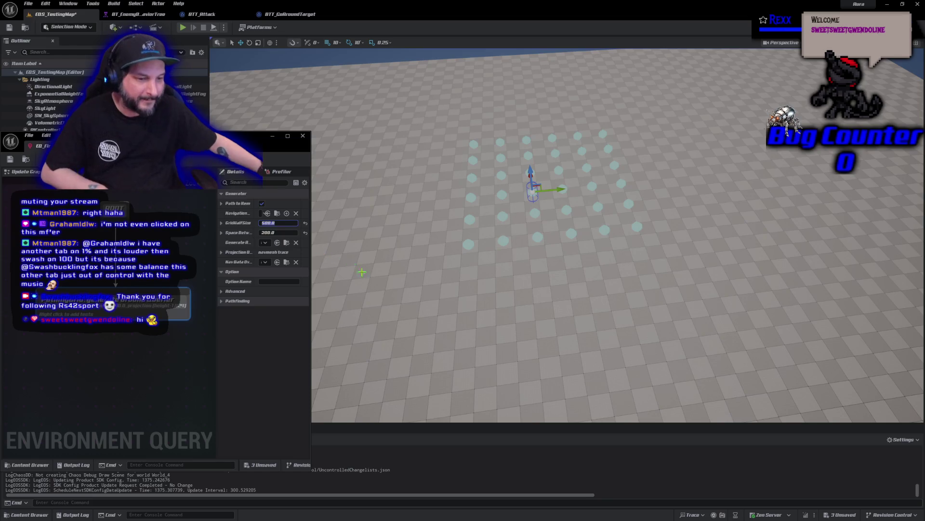
# Change the spacing to 100 and the grid half size to 800, then rerun the query
pyautogui.moveTo(554, 289); pyautogui.dragTo(555, 232)
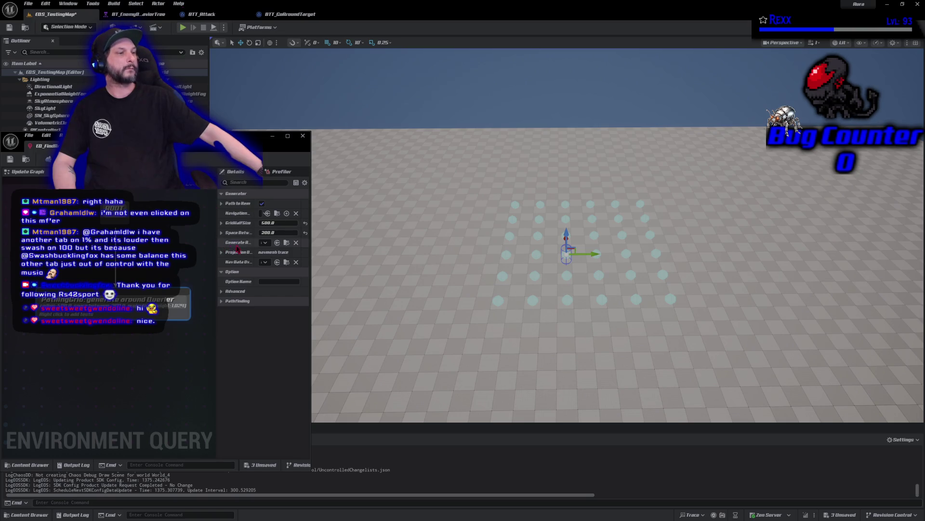
pyautogui.click(268, 233)
pyautogui.write('100')
pyautogui.press('Return')
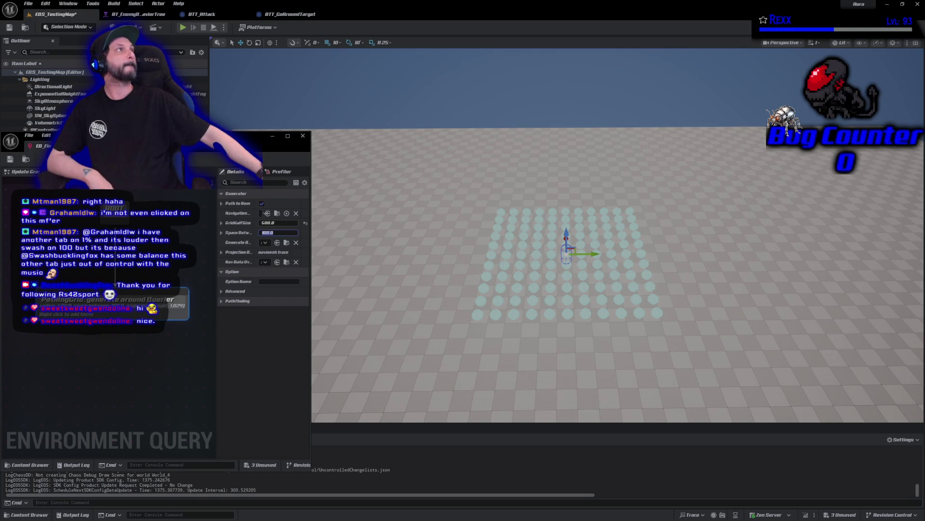
pyautogui.hotkey('shift', 'Tab')
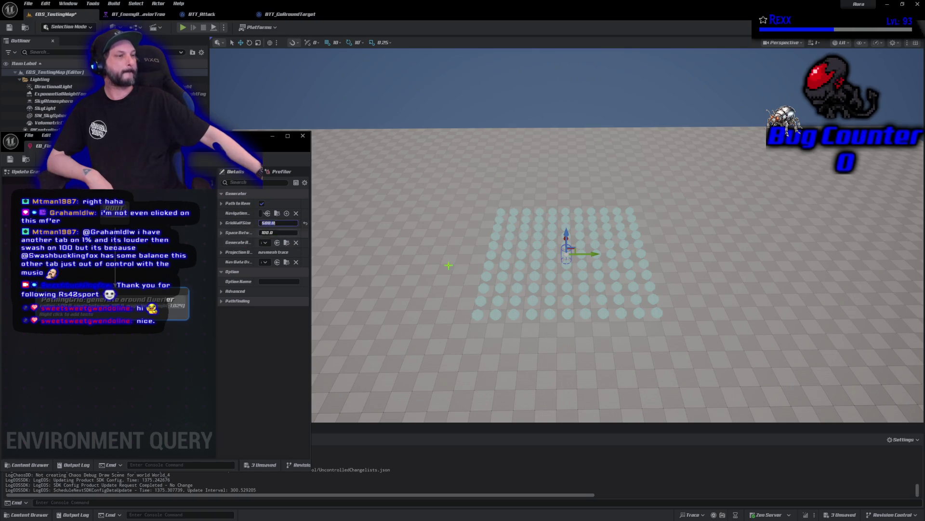
pyautogui.write('800')
pyautogui.press('Return')
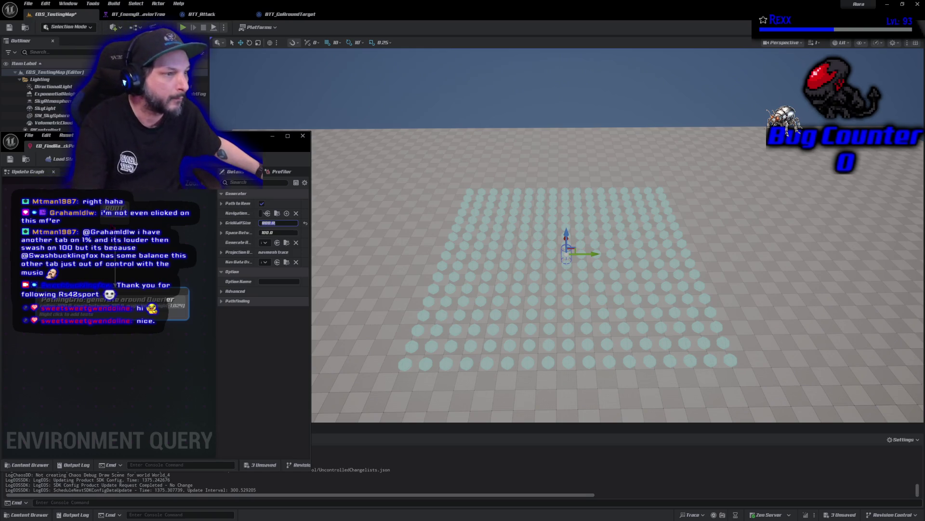
pyautogui.press('Return')
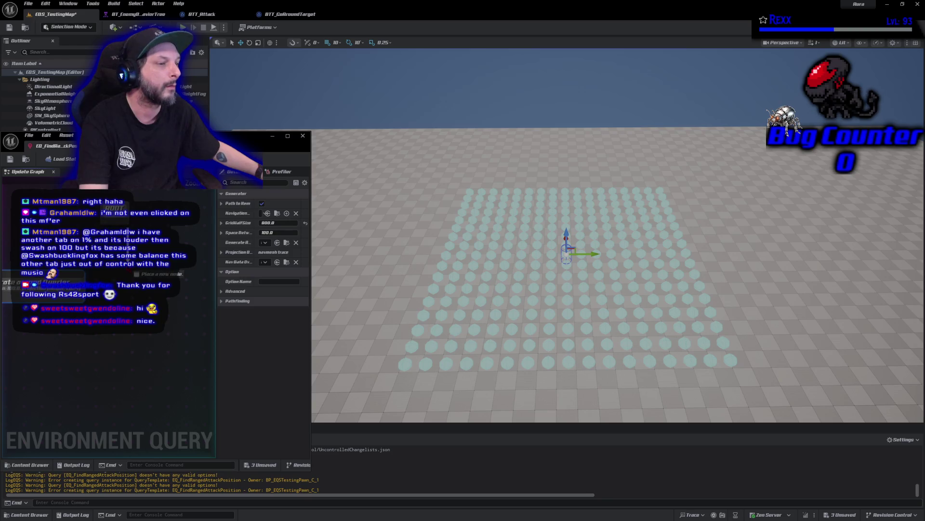
# Add an OnCircle generator with radius about 250 and a roughly 270-degree arc, then reselect the pathing grid
pyautogui.rightClick(130, 268)
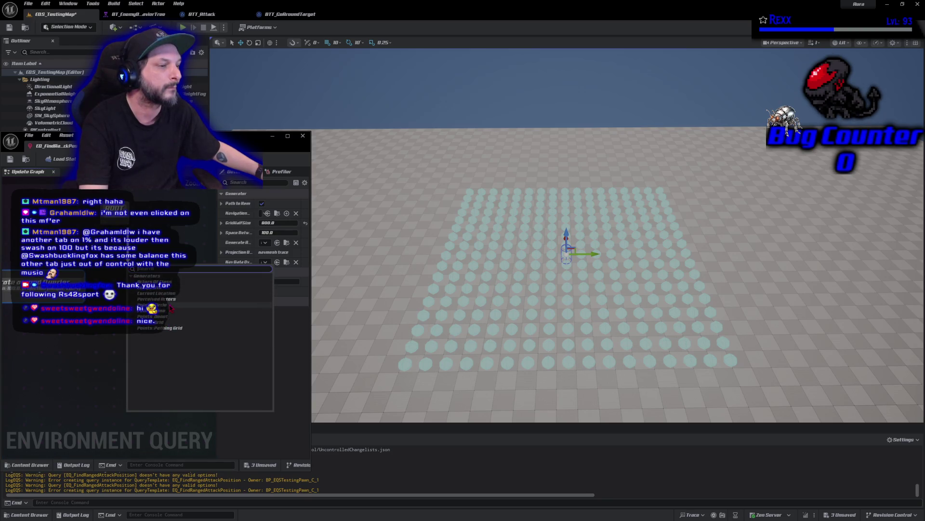
pyautogui.click(171, 307)
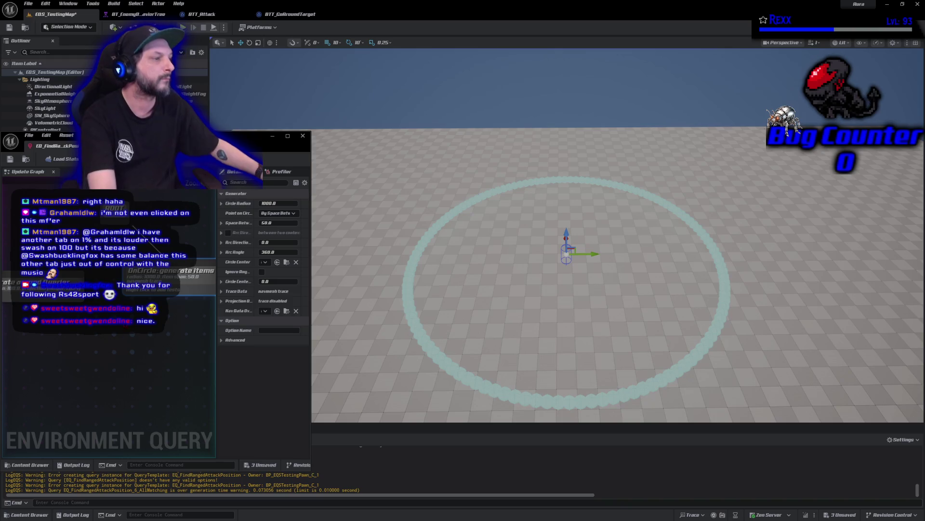
pyautogui.moveTo(171, 270); pyautogui.dragTo(148, 276)
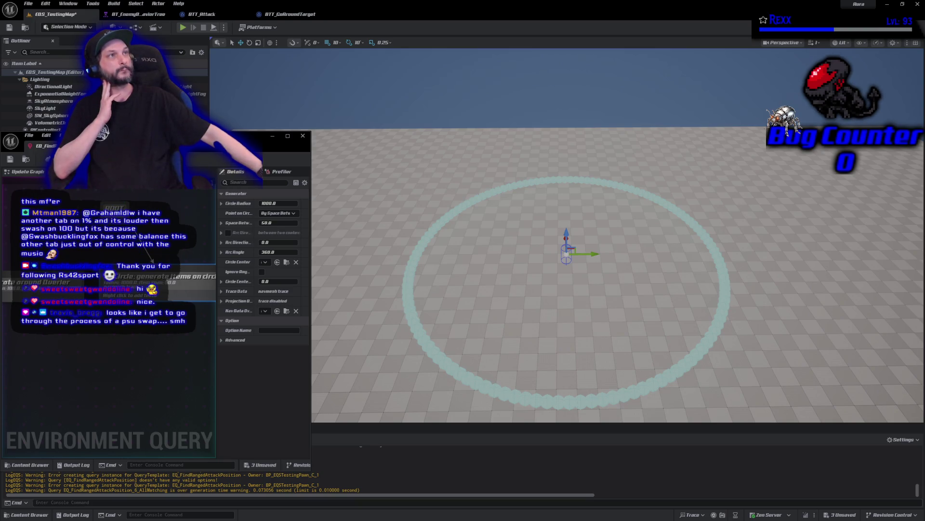
pyautogui.moveTo(278, 202)
pyautogui.mouseDown()
pyautogui.moveTo(261, 203)
pyautogui.moveTo(299, 203)
pyautogui.moveTo(282, 203)
pyautogui.moveTo(292, 224)
pyautogui.moveTo(267, 224)
pyautogui.mouseUp()
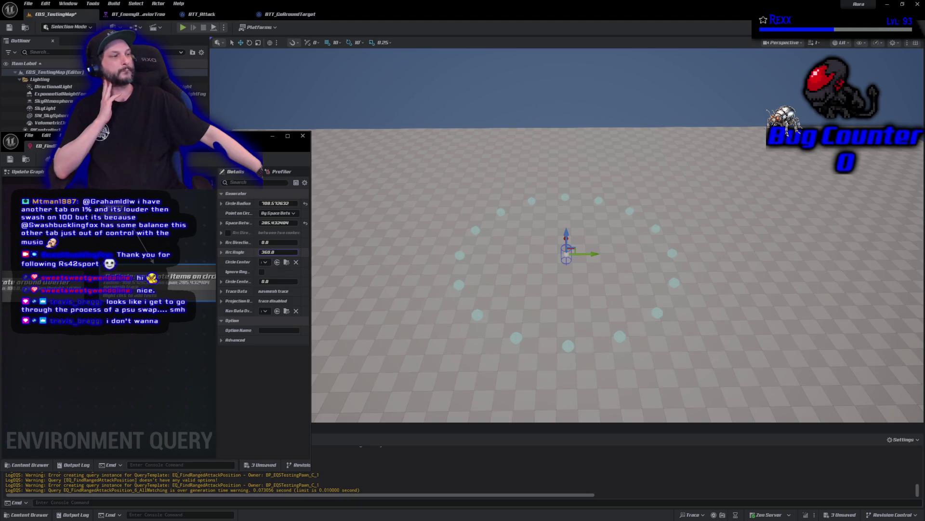
pyautogui.click(228, 233)
pyautogui.moveTo(273, 252)
pyautogui.mouseDown()
pyautogui.moveTo(251, 251)
pyautogui.moveTo(275, 266)
pyautogui.mouseUp()
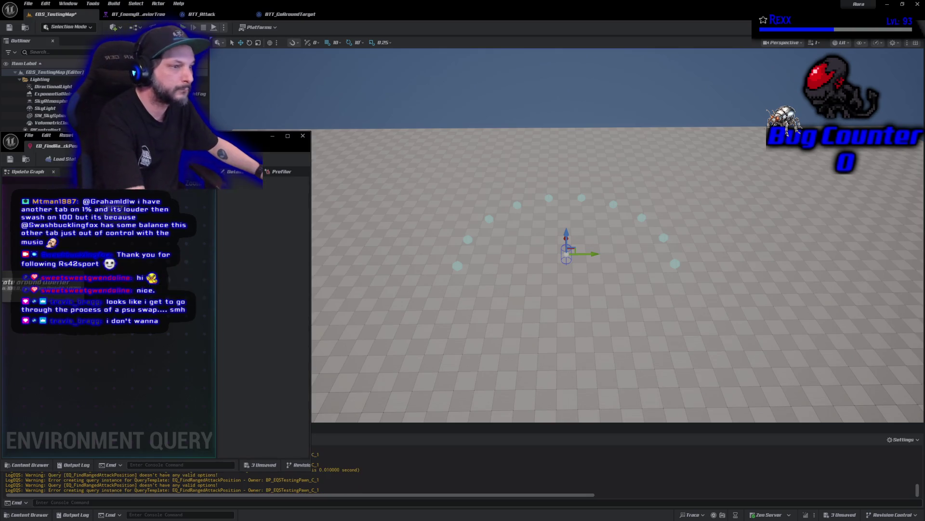
pyautogui.click(86, 263)
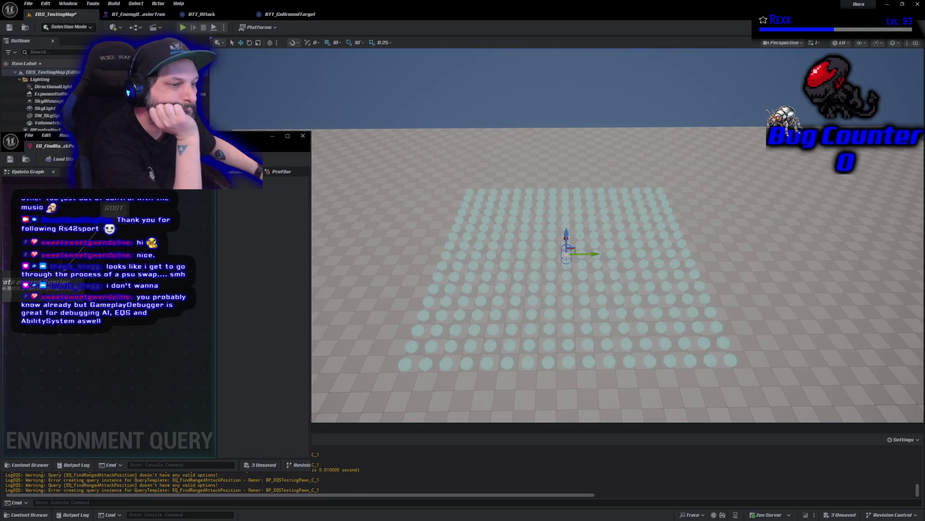
# Centre the generator node under ROOT, save the test level, and switch to the Git client
pyautogui.moveTo(87, 276); pyautogui.dragTo(115, 276)
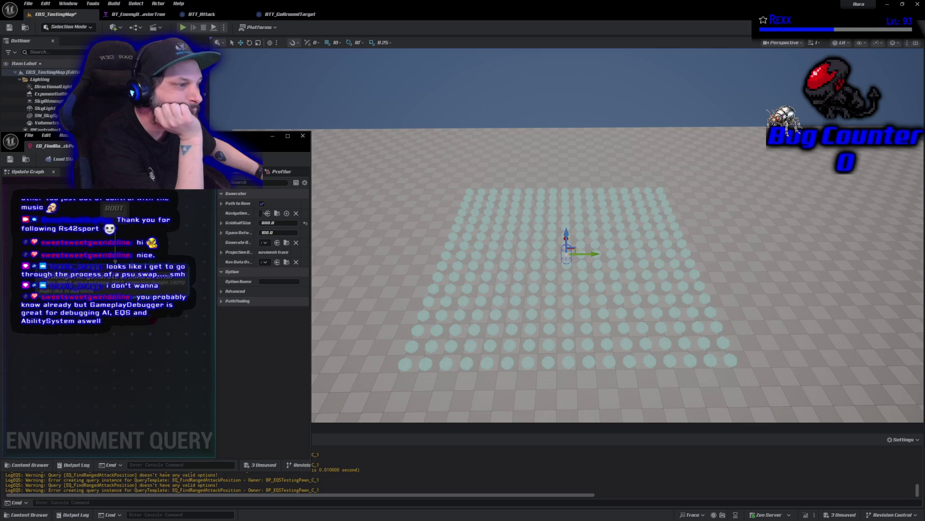
pyautogui.click(9, 28)
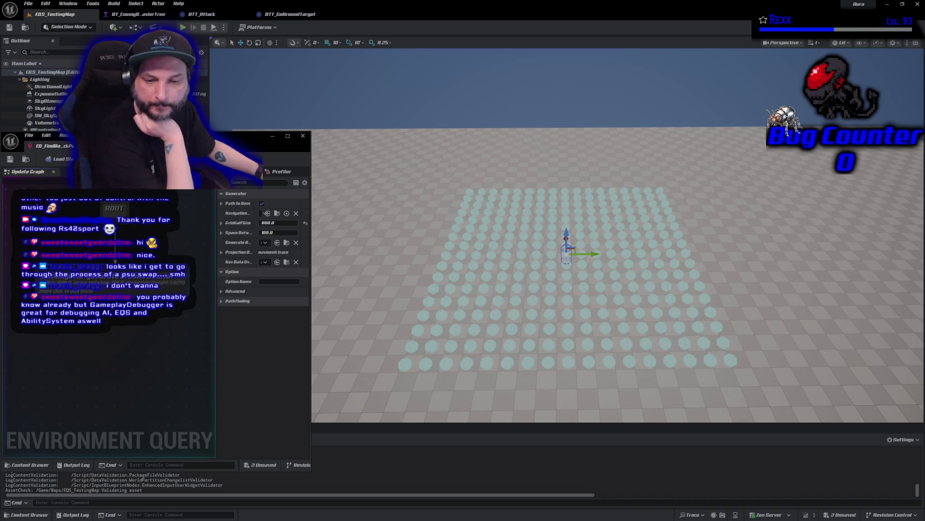
pyautogui.hotkey('alt', 'Tab')
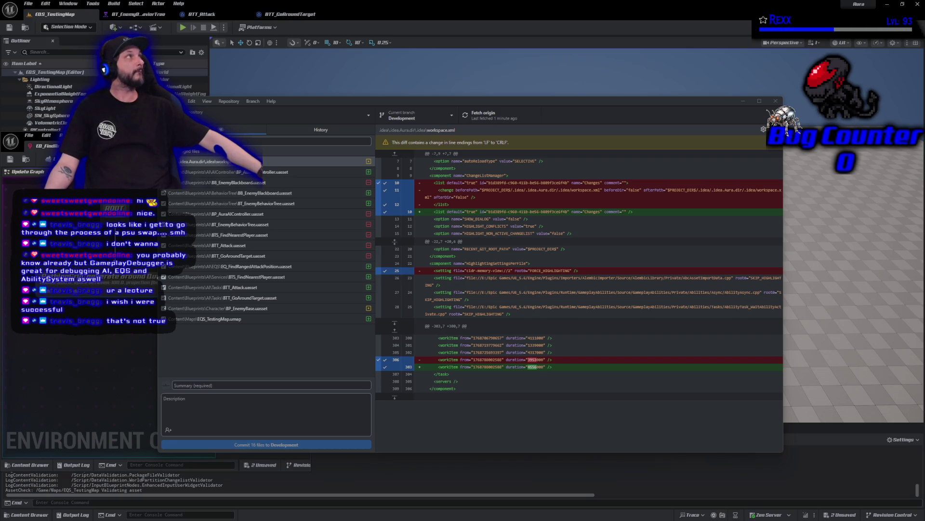
# Commit to Development with summary 'Environment Queries', push to origin, and minimize GitHub Desktop
pyautogui.click(262, 385)
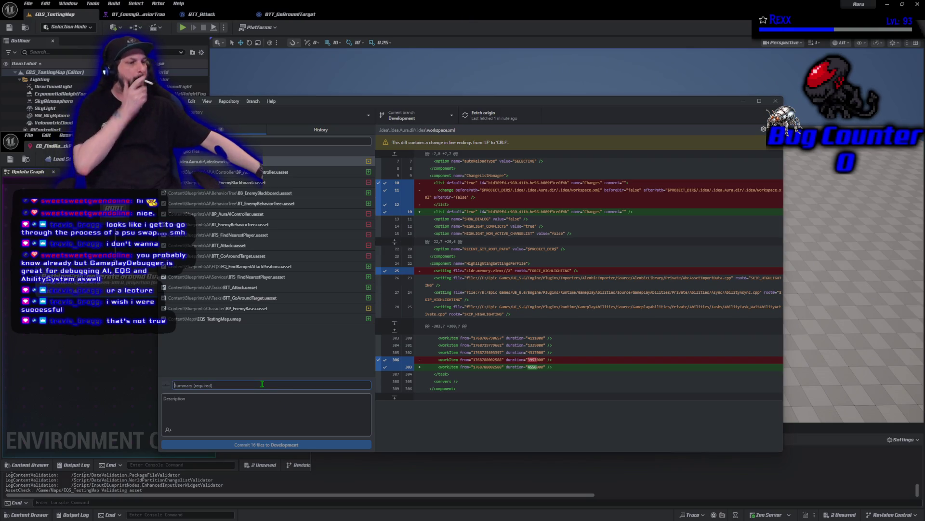
pyautogui.write('Environment Qu')
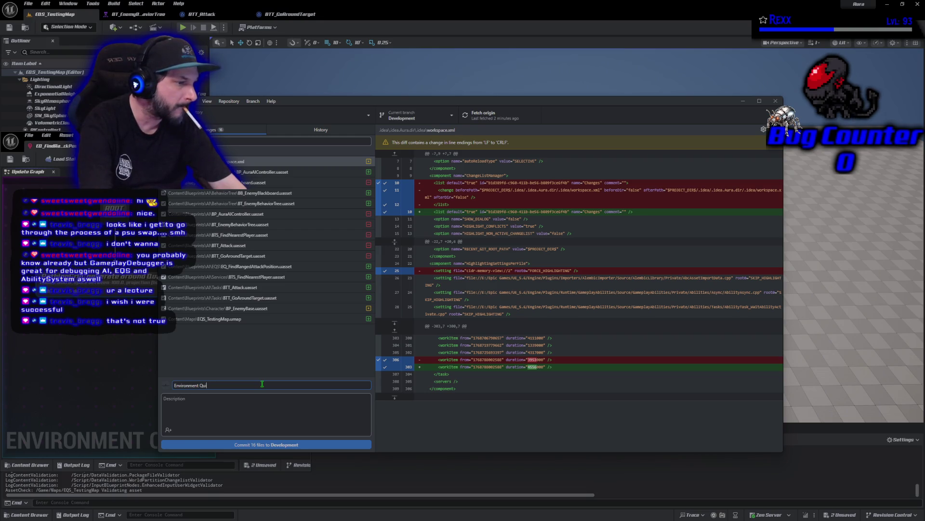
pyautogui.write('eries')
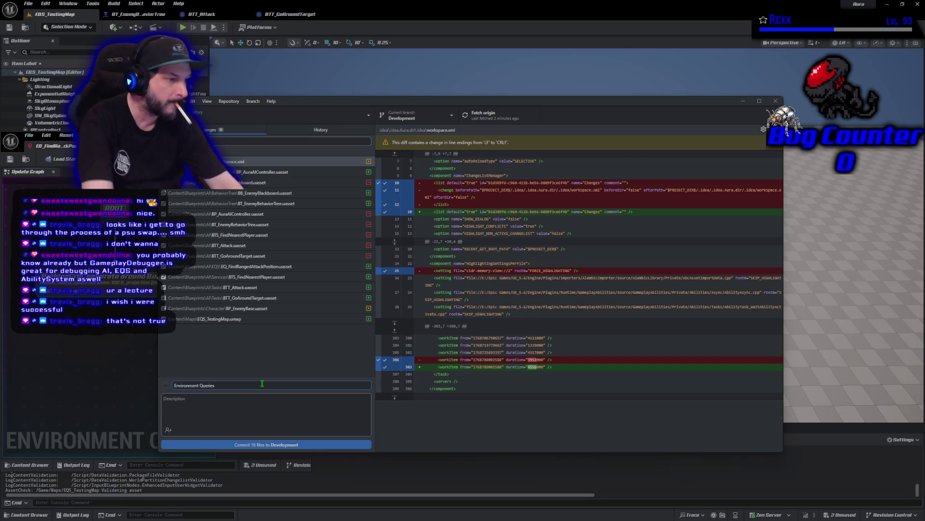
pyautogui.click(296, 445)
pyautogui.click(675, 199)
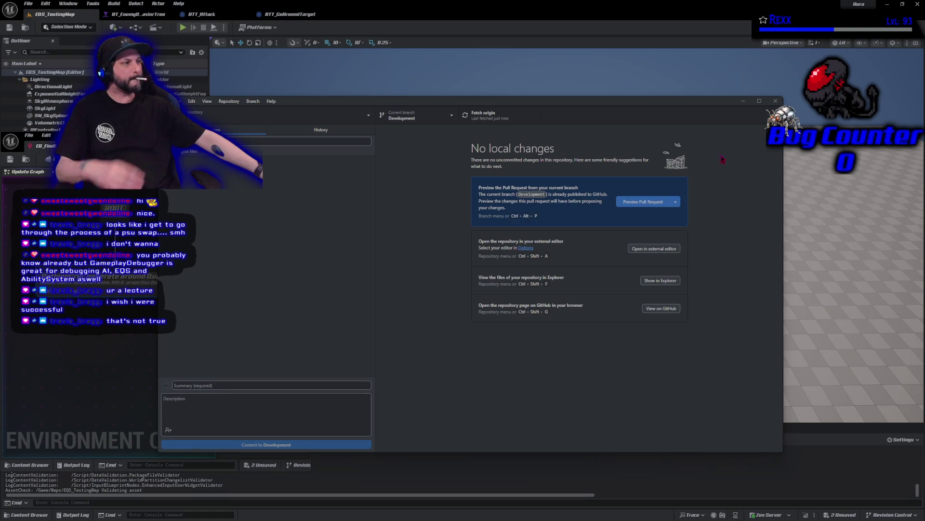
pyautogui.click(774, 101)
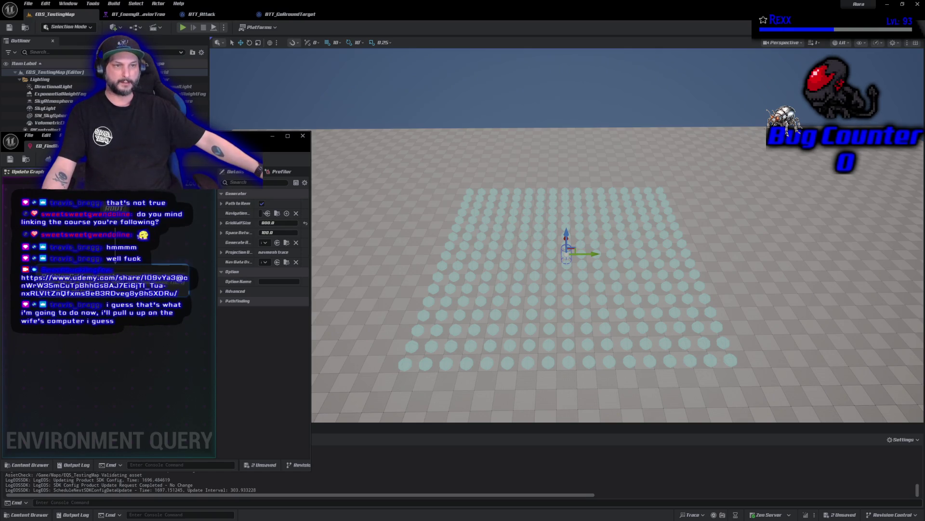
pyautogui.moveTo(0, 155)
pyautogui.mouseDown()
pyautogui.moveTo(382, 155)
pyautogui.moveTo(425, 59)
pyautogui.mouseUp()
# Maximize the Udemy window and copy the GAS Crash Course's share link
pyautogui.doubleClick(425, 59)
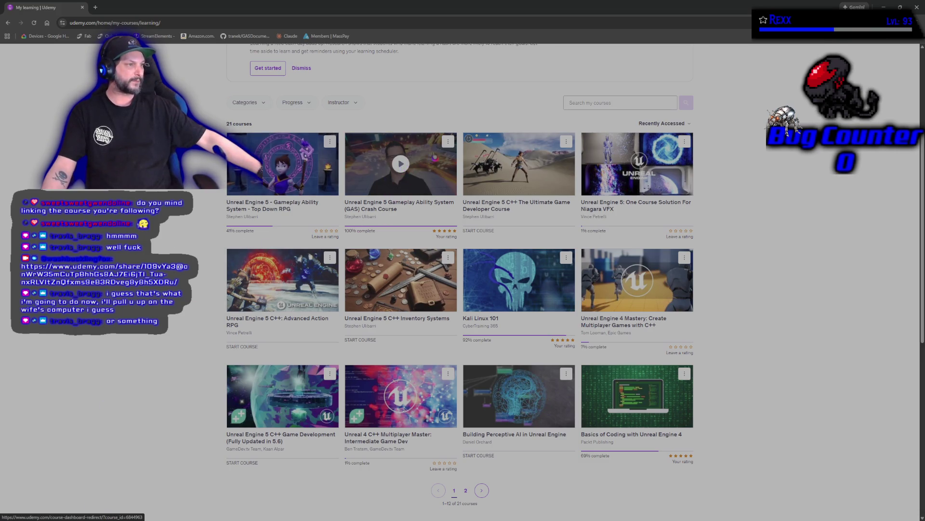
pyautogui.click(448, 145)
pyautogui.click(396, 191)
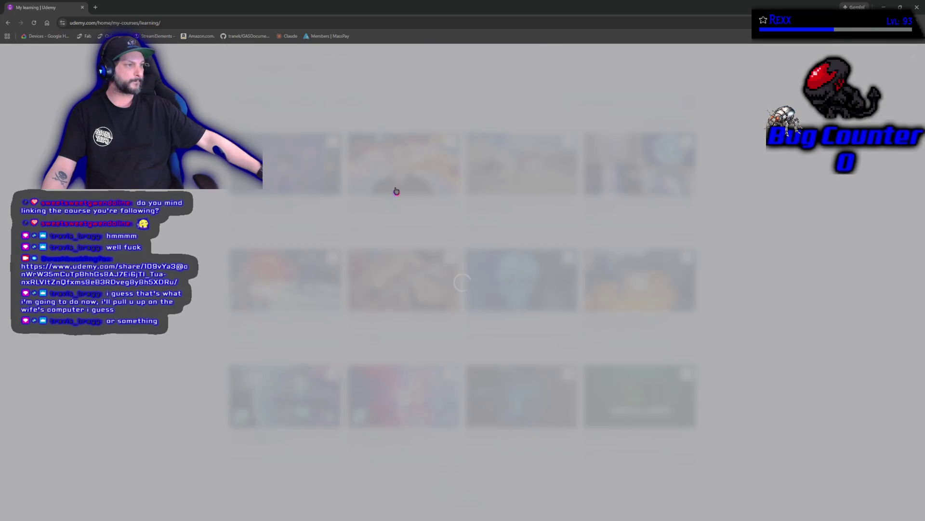
pyautogui.click(546, 280)
pyautogui.click(559, 259)
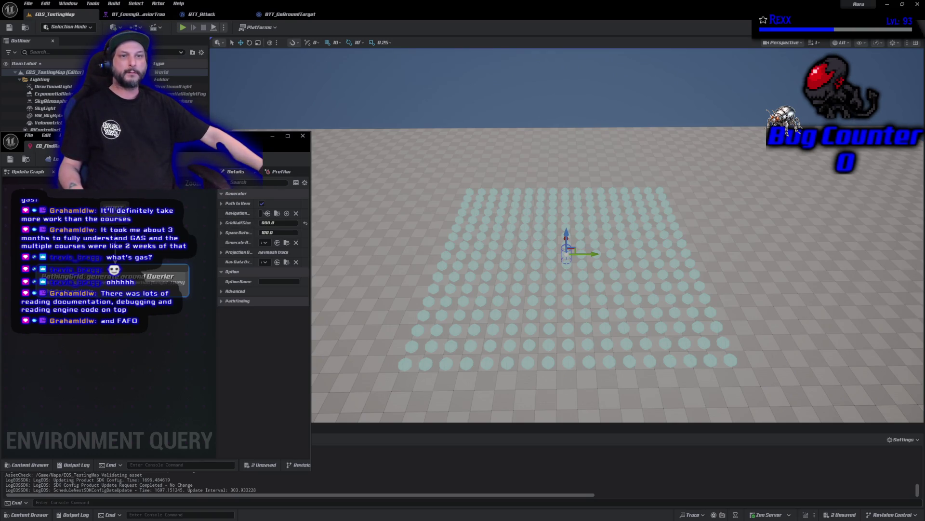
# Switch to the browser showing the GASDocumentation repository
pyautogui.hotkey('alt', 'Tab')
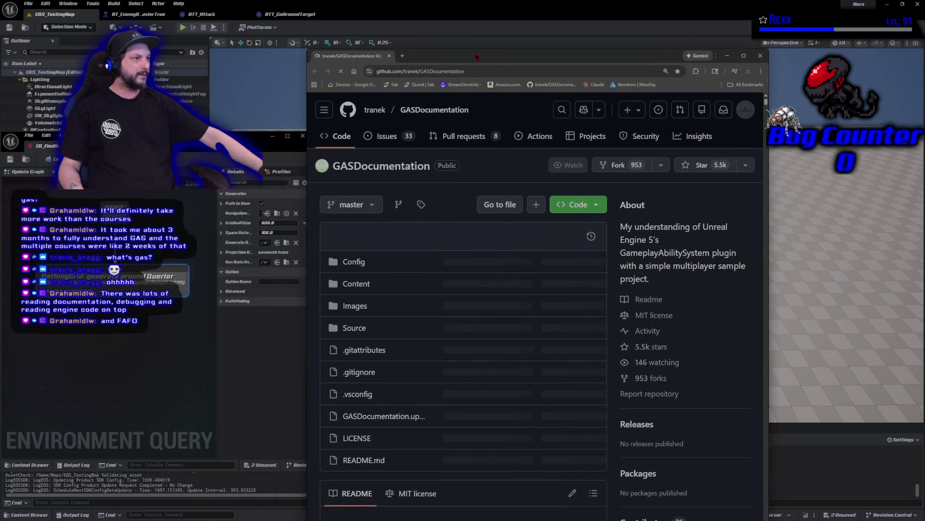
# Maximize the browser, scroll through the GASDocumentation README, then close it
pyautogui.press('super+Up')
pyautogui.scroll(-10, 226, 348)
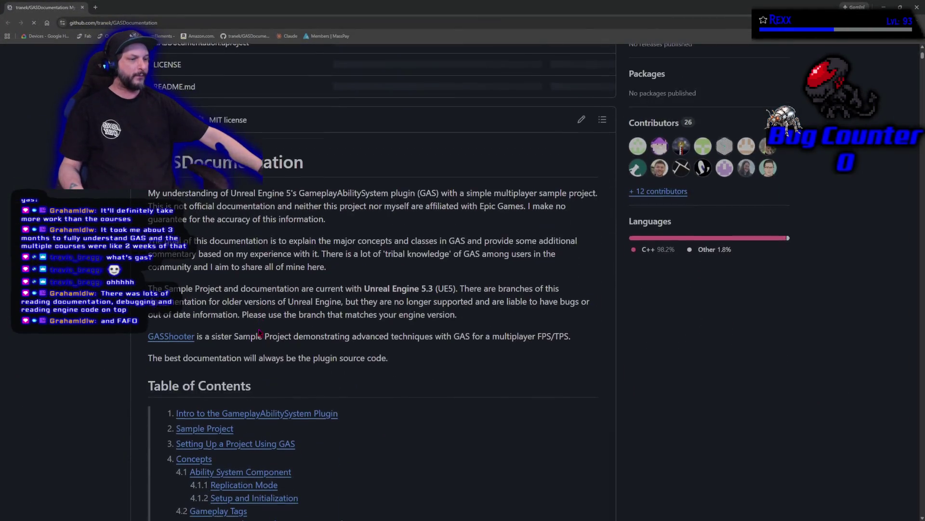
pyautogui.scroll(-20, 225, 348)
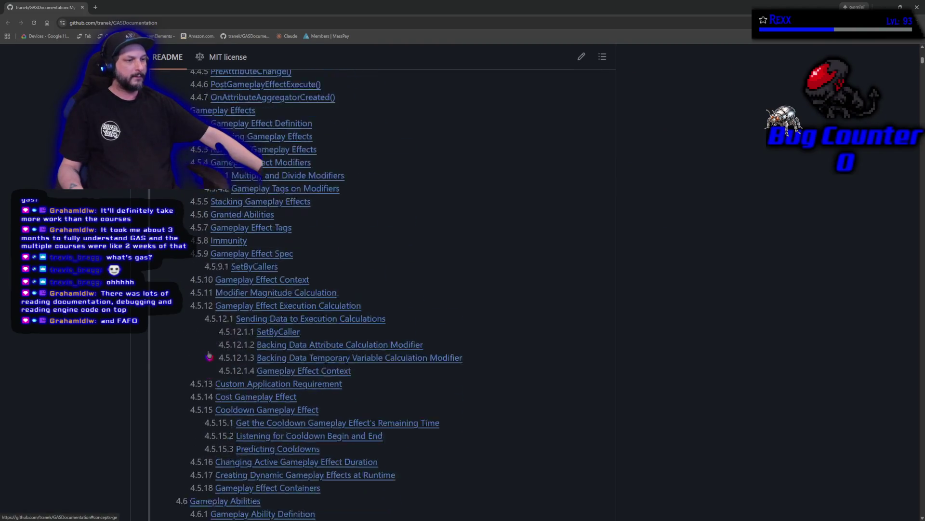
pyautogui.scroll(-3, 184, 366)
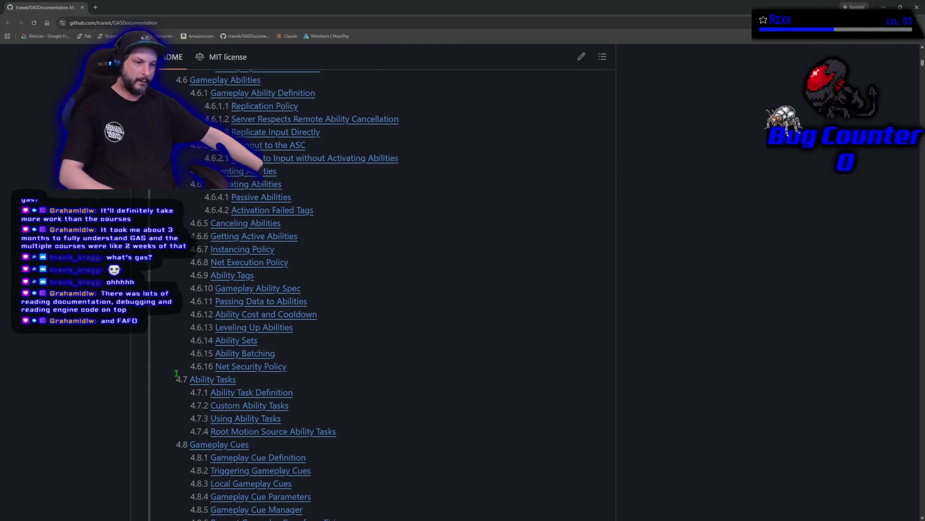
pyautogui.scroll(-10, 175, 387)
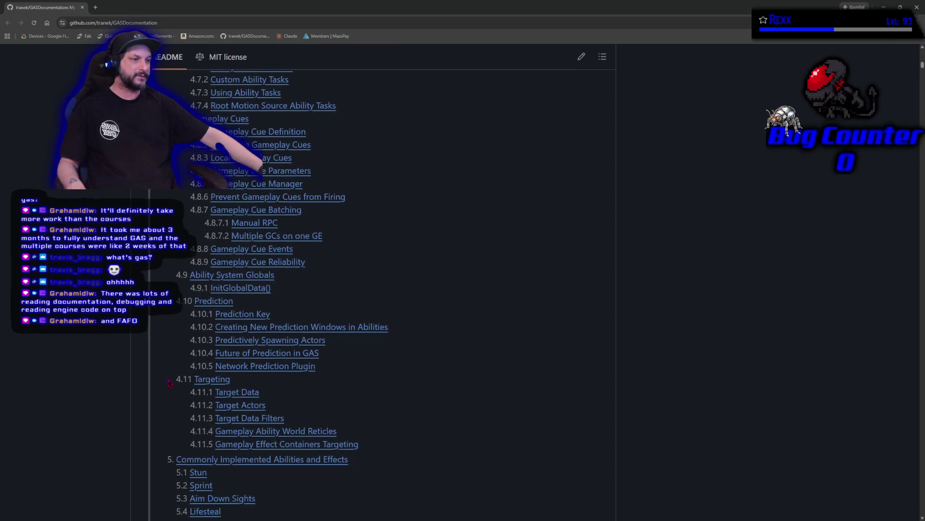
pyautogui.scroll(-12, 170, 383)
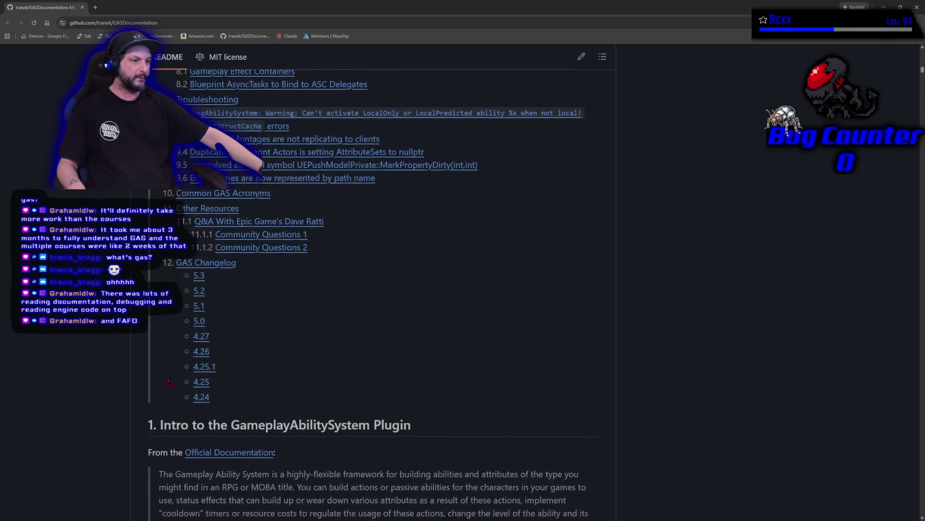
pyautogui.scroll(-15, 170, 383)
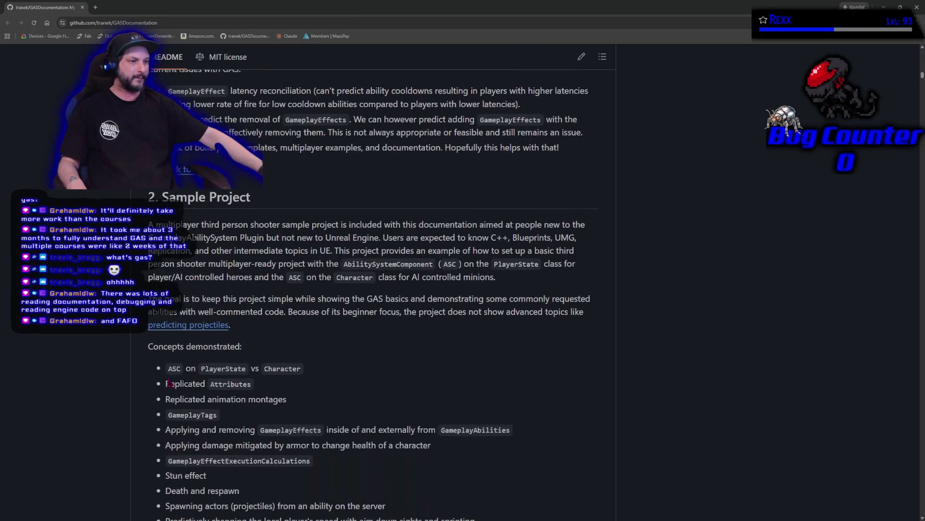
pyautogui.scroll(-15, 170, 383)
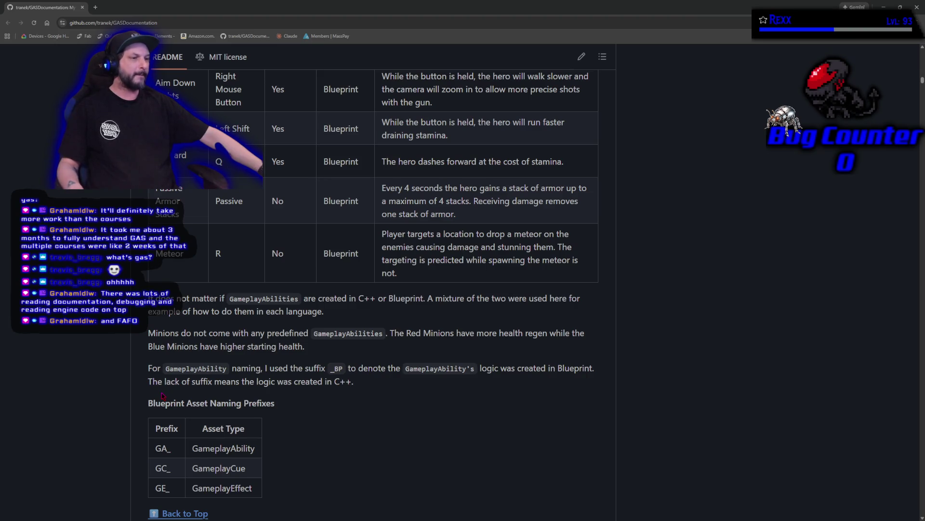
pyautogui.scroll(4, 163, 395)
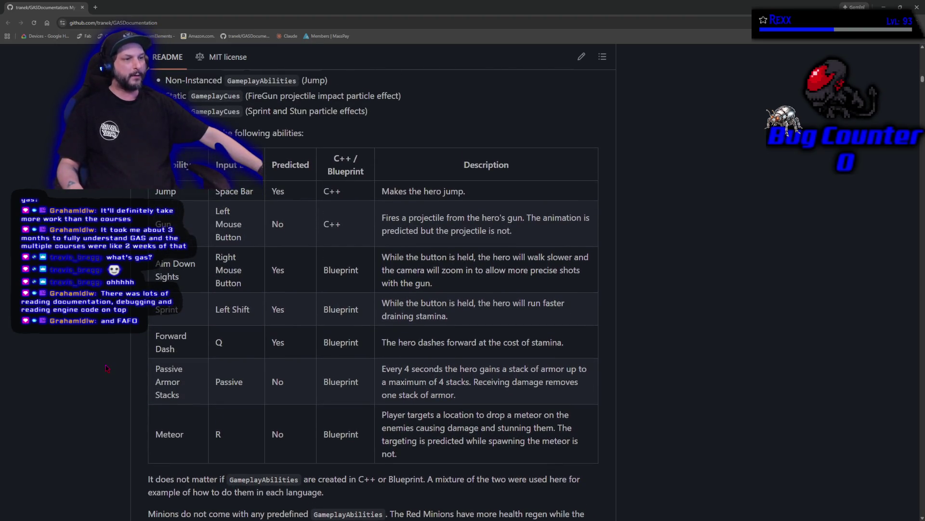
pyautogui.scroll(-1, 107, 368)
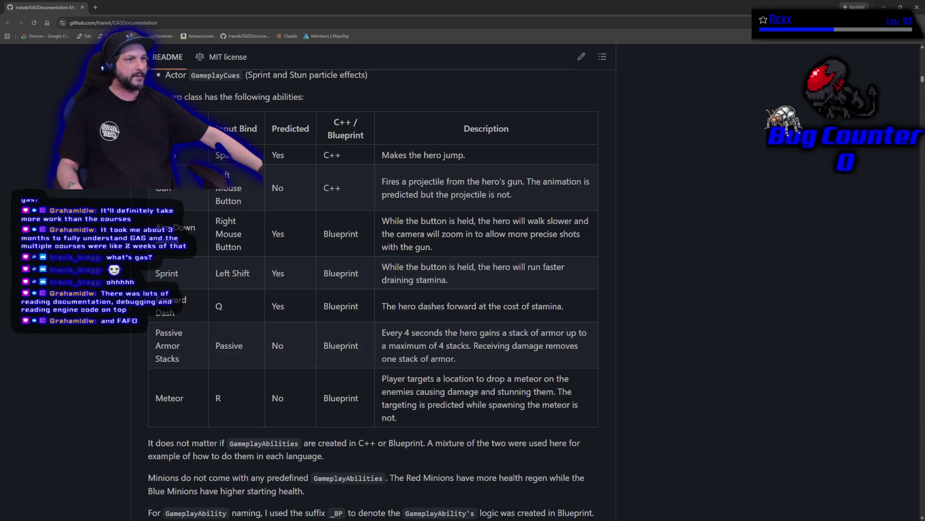
pyautogui.click(84, 9)
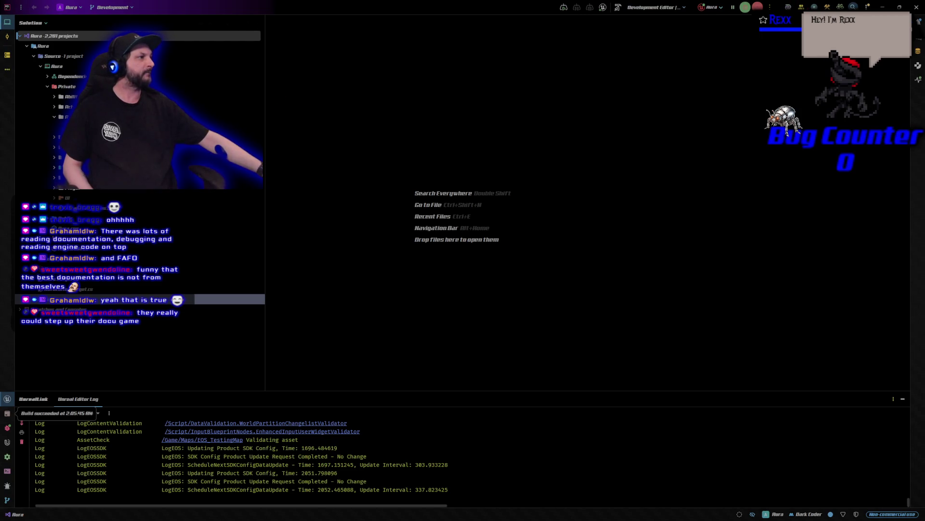
# Search the project for AbilitySystemComponent.h and open the engine header
pyautogui.click(853, 7)
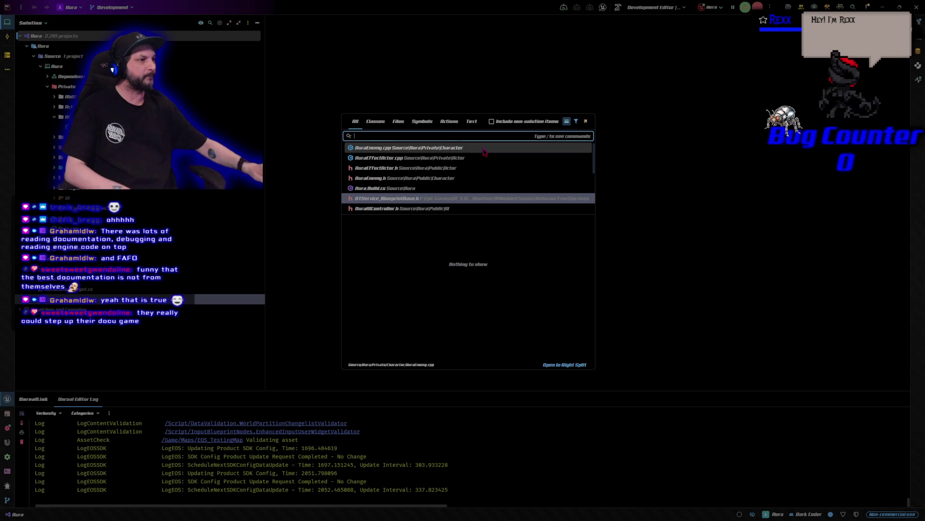
pyautogui.write('Ab')
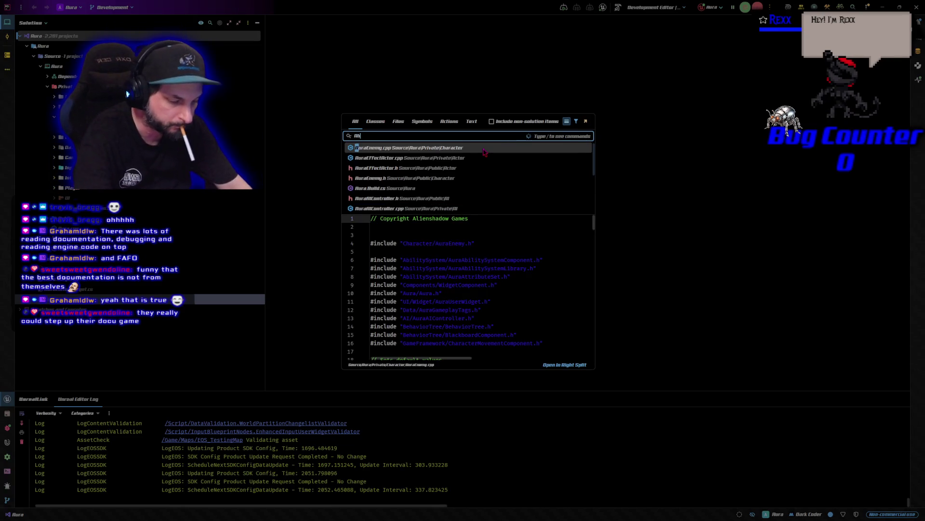
pyautogui.write('ilitySystem')
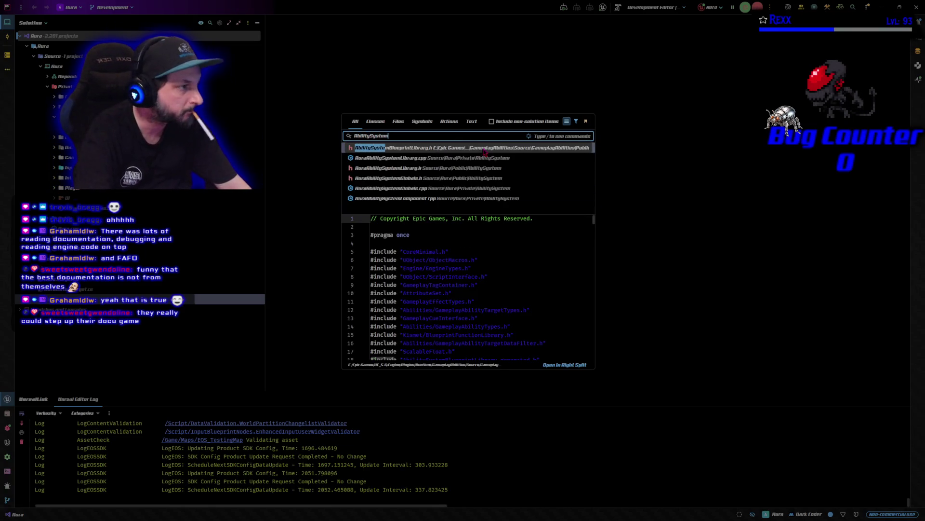
pyautogui.write('Comp')
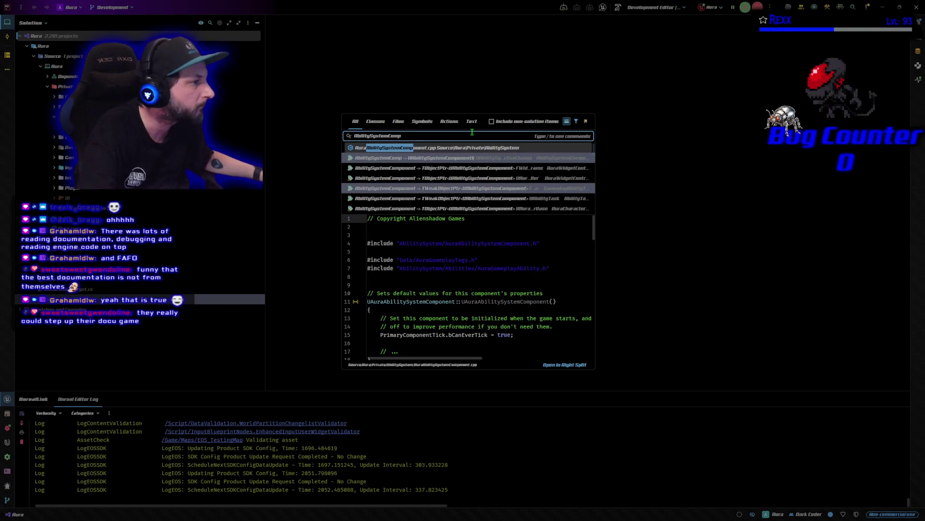
pyautogui.write('onent.h')
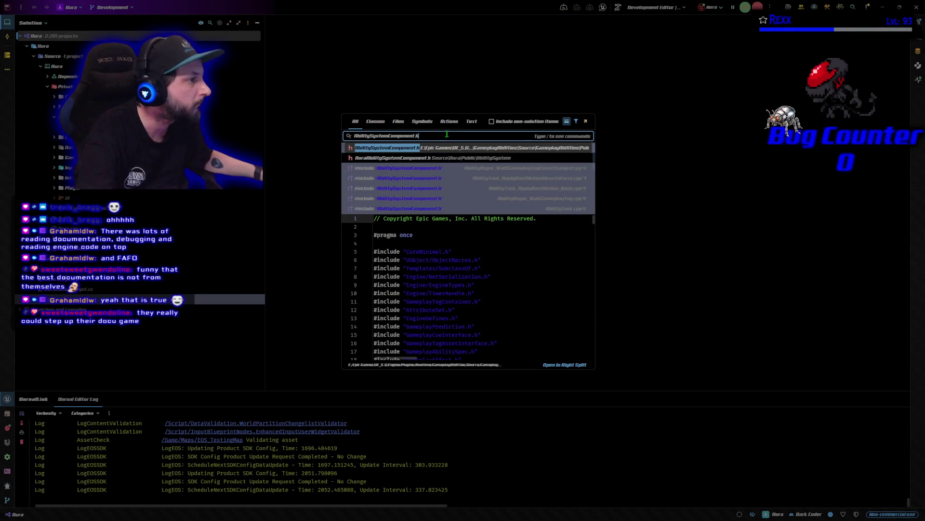
pyautogui.click(434, 150)
# Scroll through the header, highlight the gameplay effect count comment, and scroll back up
pyautogui.scroll(-10, 434, 151)
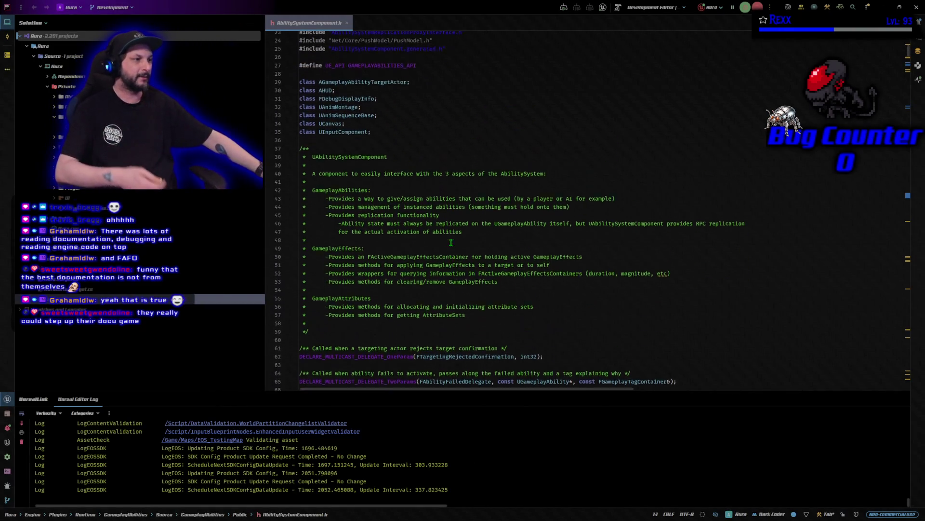
pyautogui.scroll(-9, 454, 233)
pyautogui.scroll(-20, 449, 243)
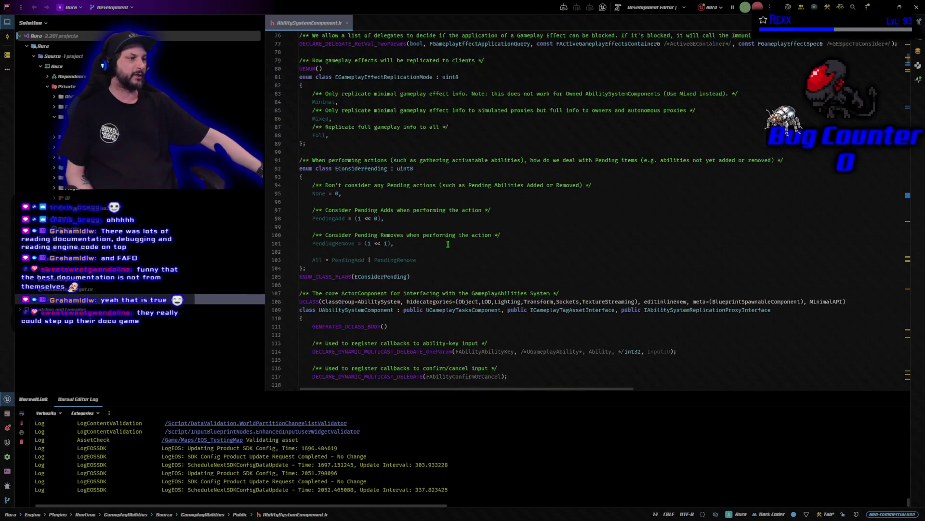
pyautogui.scroll(-20, 447, 245)
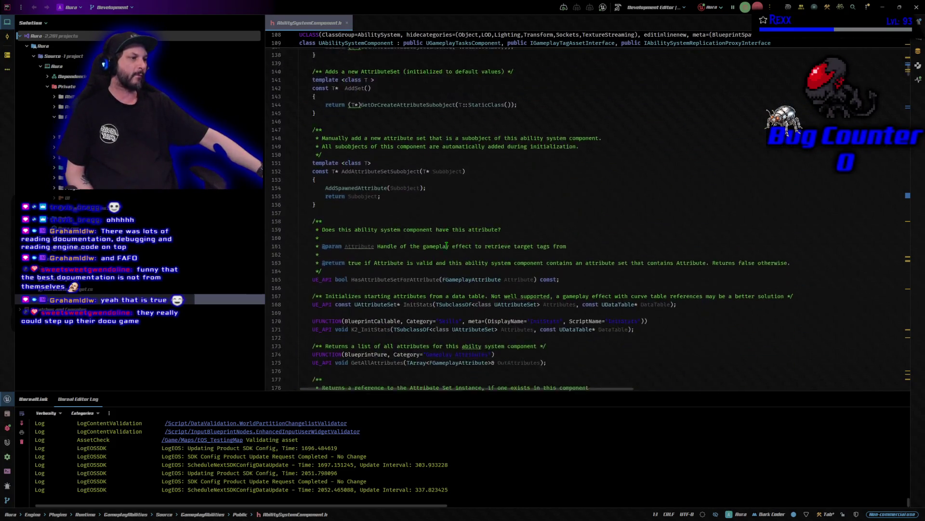
pyautogui.scroll(-10, 447, 245)
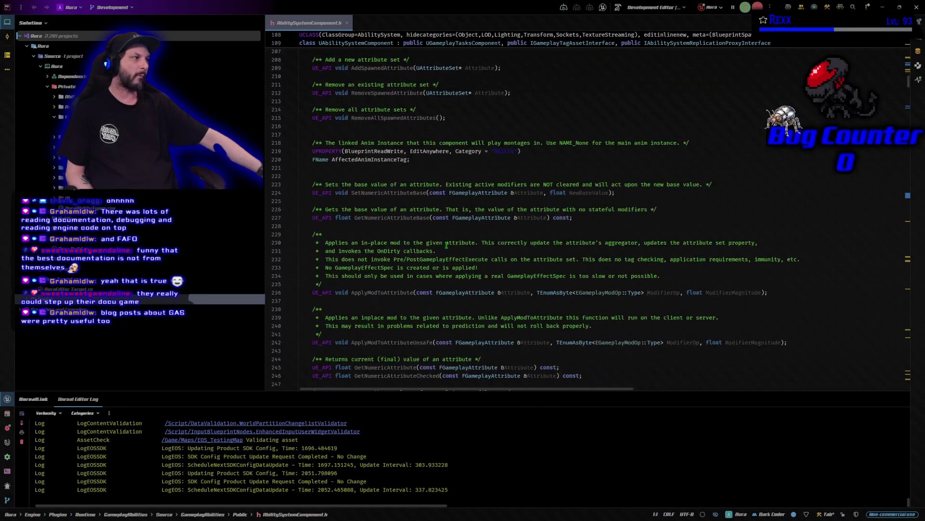
pyautogui.scroll(-20, 447, 245)
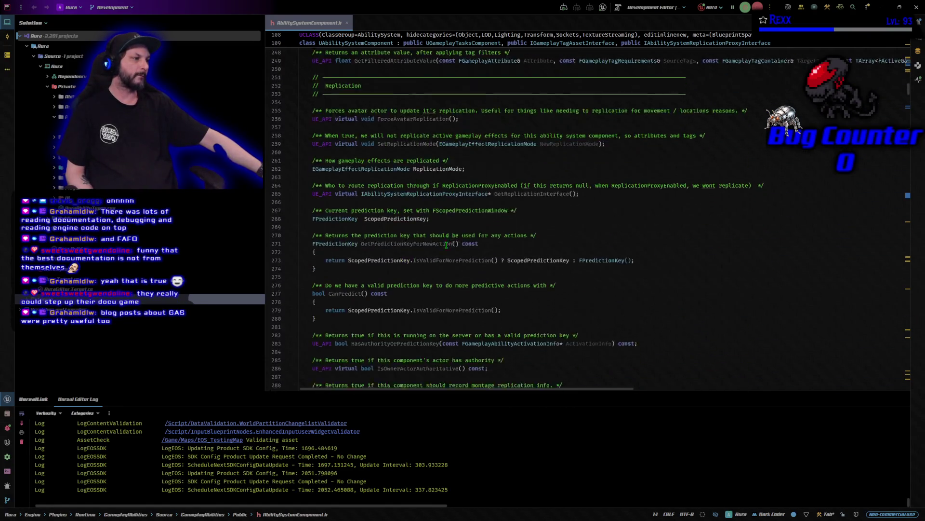
pyautogui.scroll(-6, 447, 245)
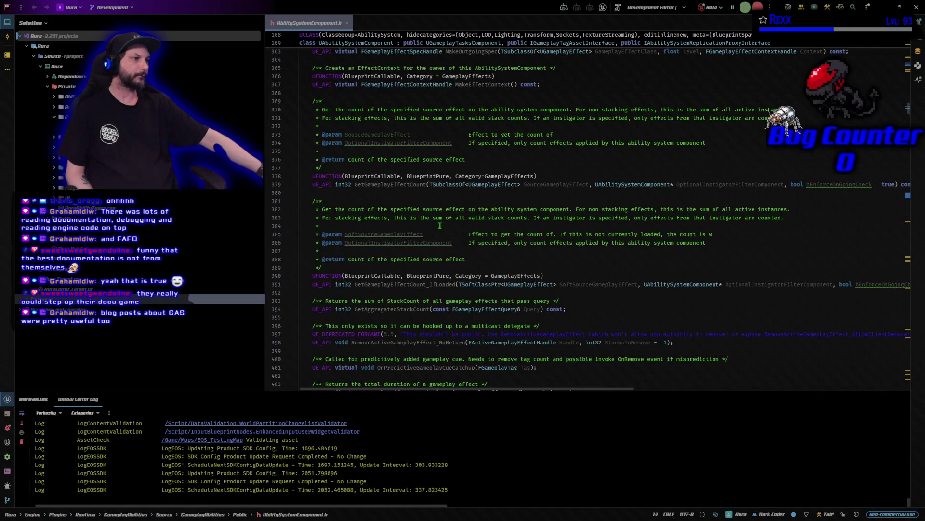
pyautogui.moveTo(314, 93)
pyautogui.mouseDown()
pyautogui.moveTo(740, 101)
pyautogui.moveTo(742, 121)
pyautogui.mouseUp()
pyautogui.scroll(-20, 733, 170)
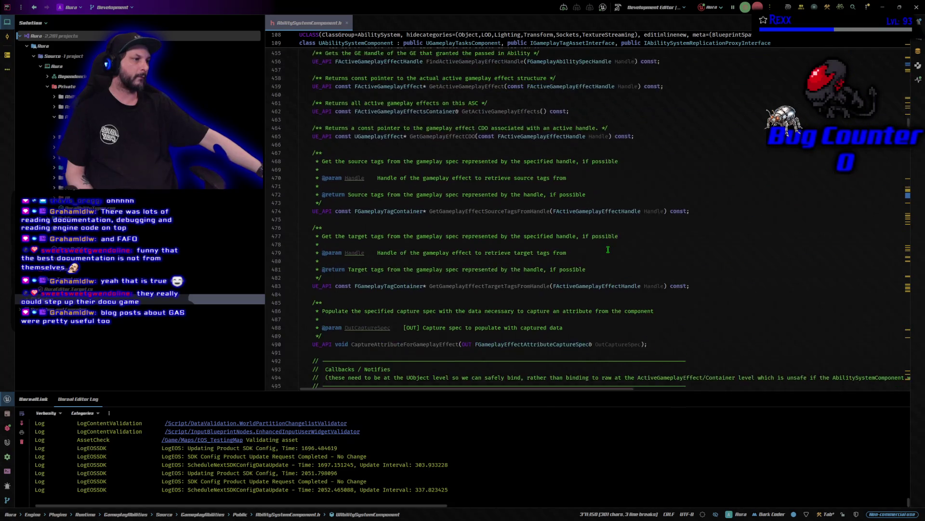
pyautogui.scroll(-20, 608, 245)
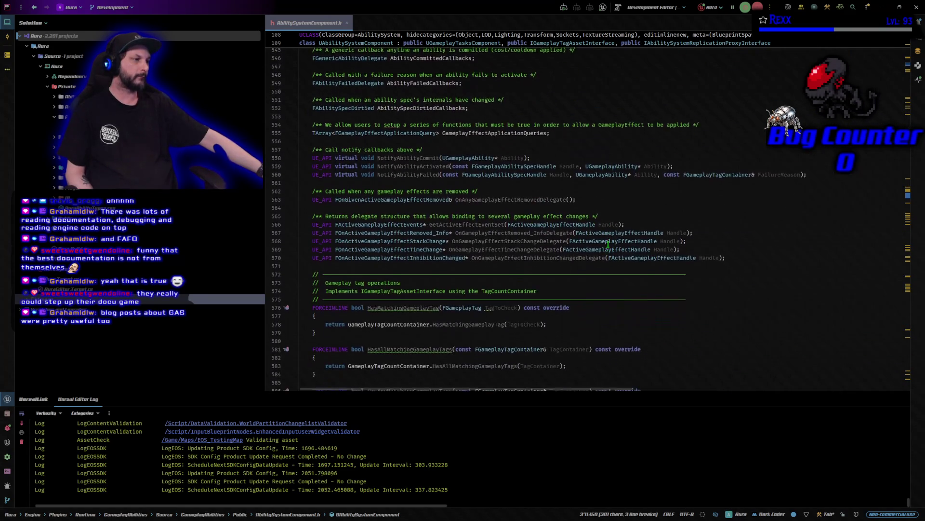
pyautogui.scroll(20, 609, 246)
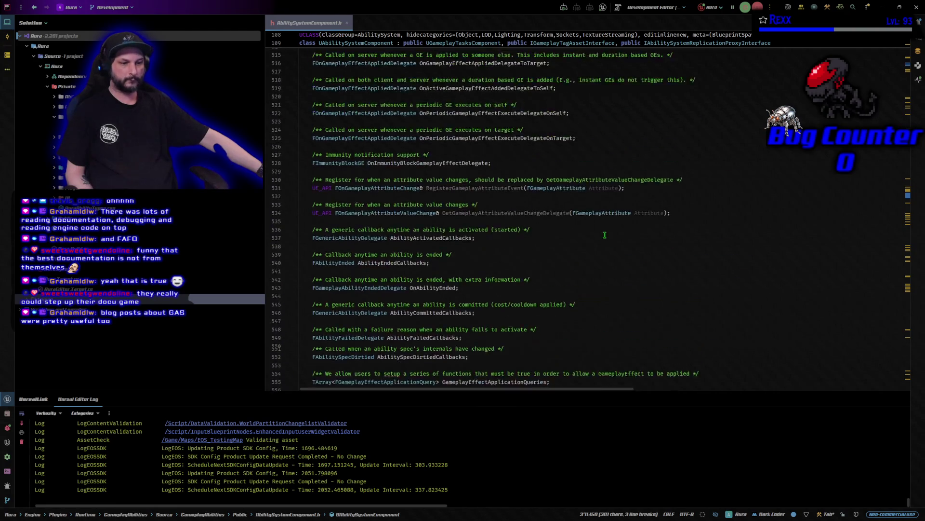
pyautogui.scroll(20, 604, 235)
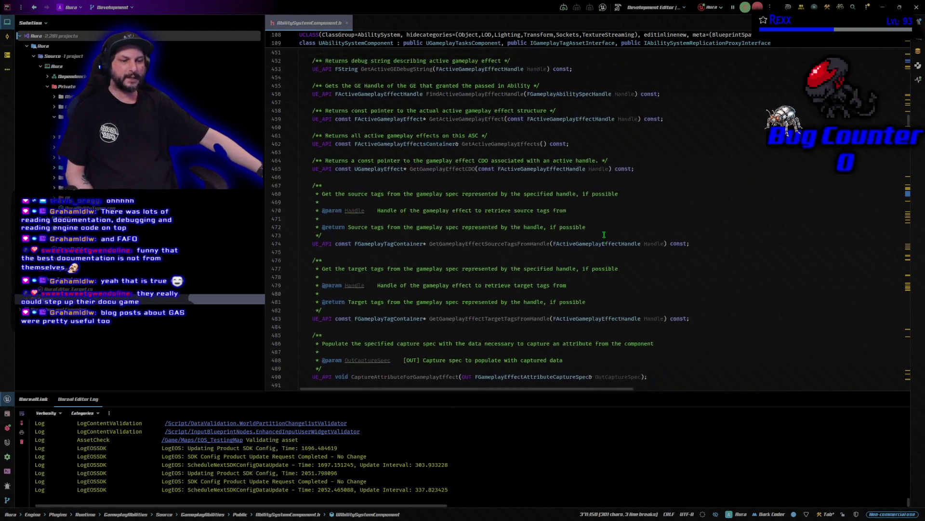
pyautogui.scroll(20, 602, 234)
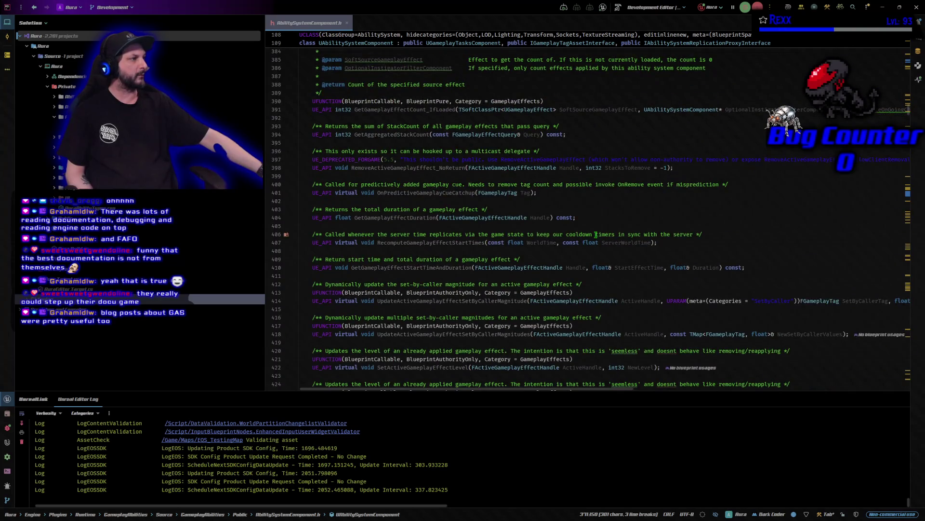
pyautogui.scroll(20, 586, 219)
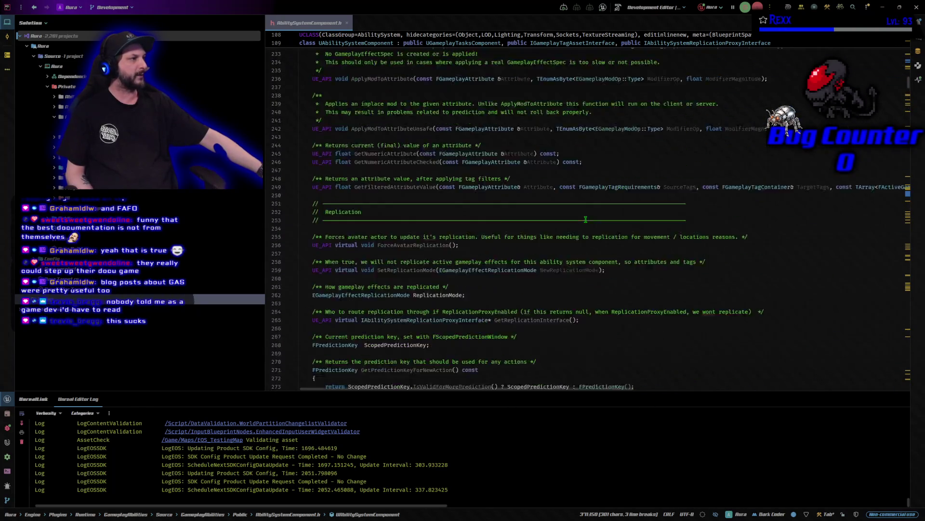
pyautogui.scroll(20, 585, 219)
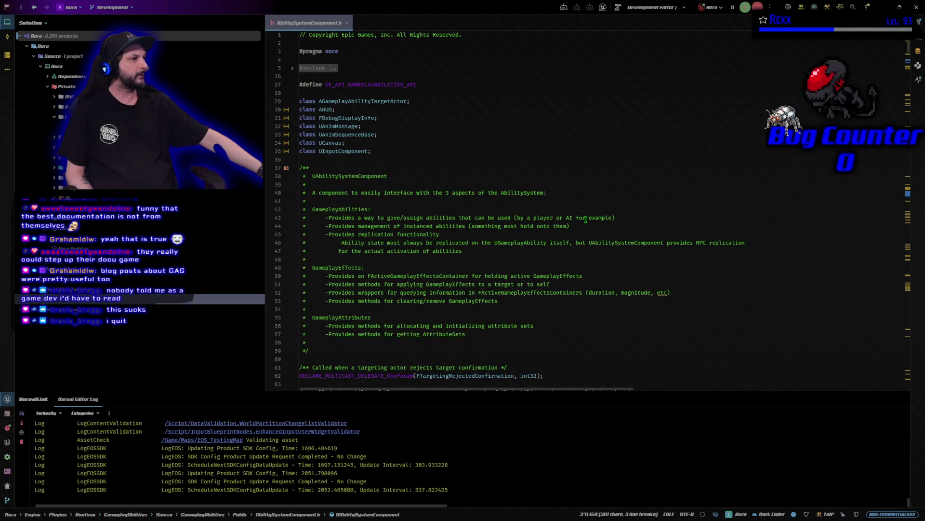
# Close the AbilitySystemComponent.h tab and switch back to the Unreal Editor
pyautogui.middleClick(317, 28)
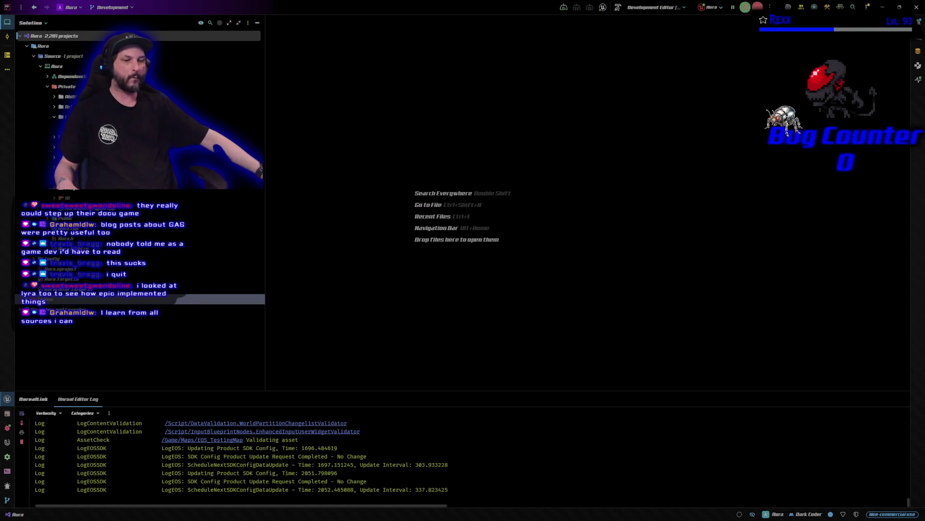
pyautogui.hotkey('alt', 'Tab')
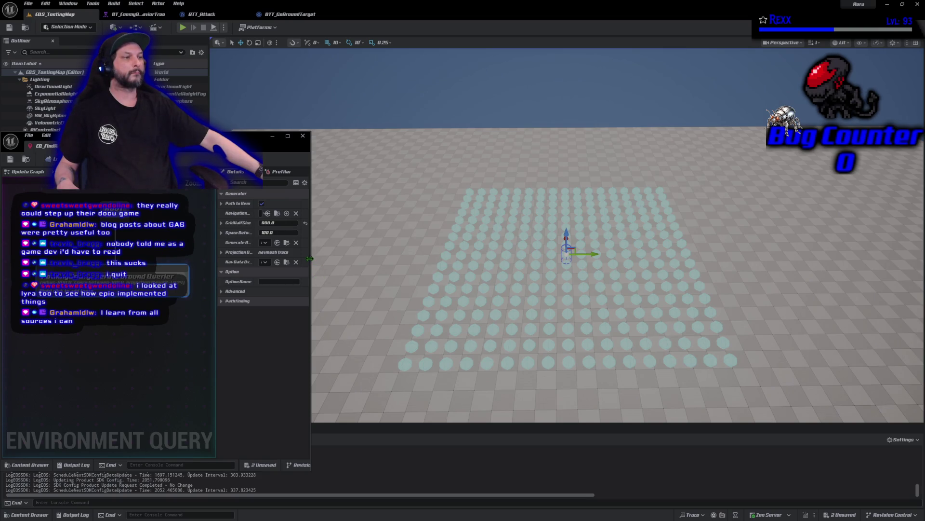
# Widen the environment query window and open the generator node's Add Test menu
pyautogui.moveTo(309, 258)
pyautogui.mouseDown()
pyautogui.moveTo(441, 259)
pyautogui.moveTo(465, 249)
pyautogui.mouseUp()
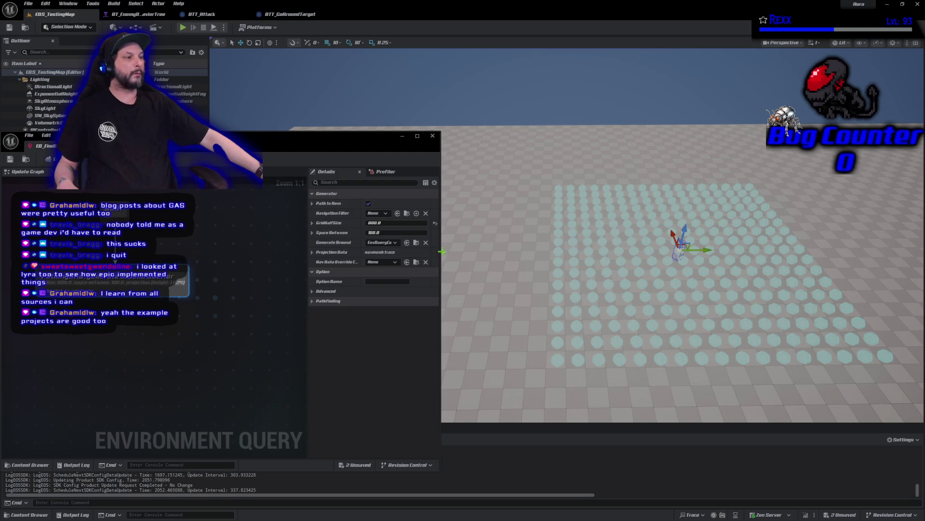
pyautogui.moveTo(441, 254); pyautogui.dragTo(504, 255)
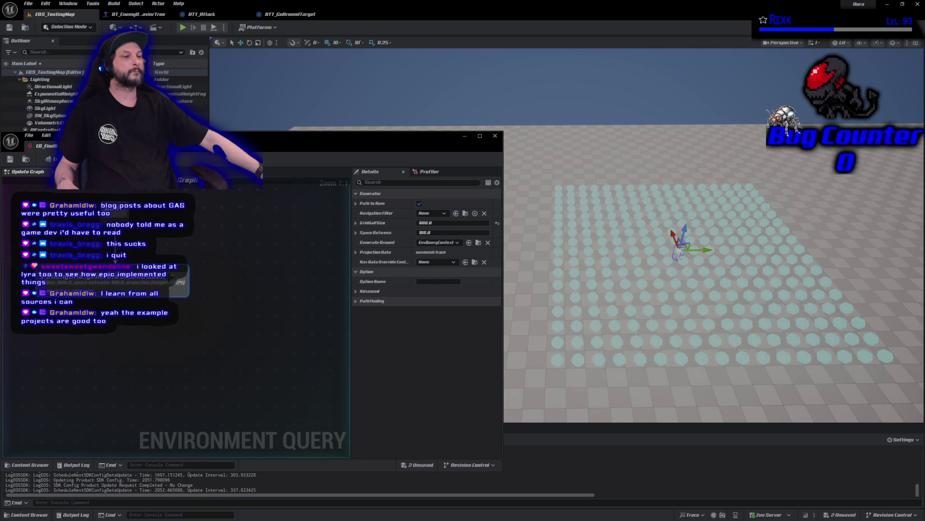
pyautogui.rightClick(157, 283)
pyautogui.moveTo(198, 349)
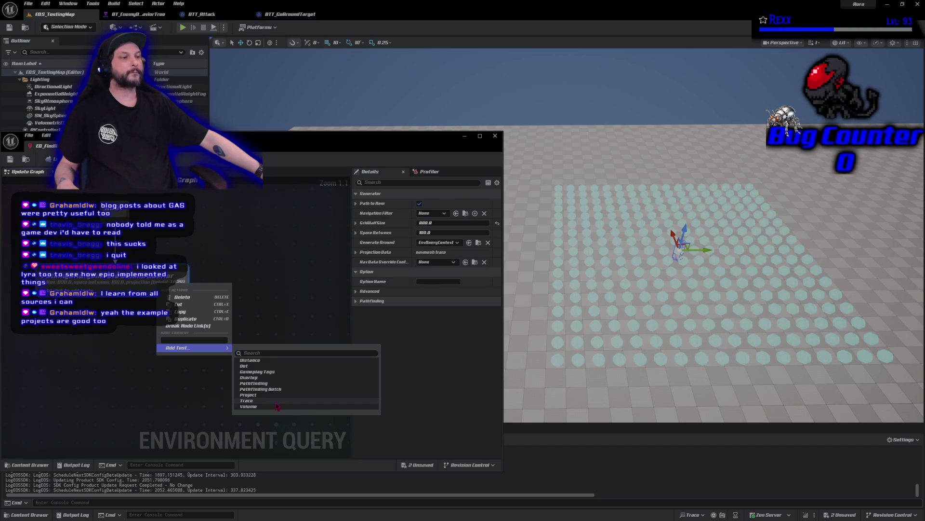
# Add a Trace test to the PathingGrid generator, leave Navigation Filter at None, and select the test
pyautogui.click(276, 402)
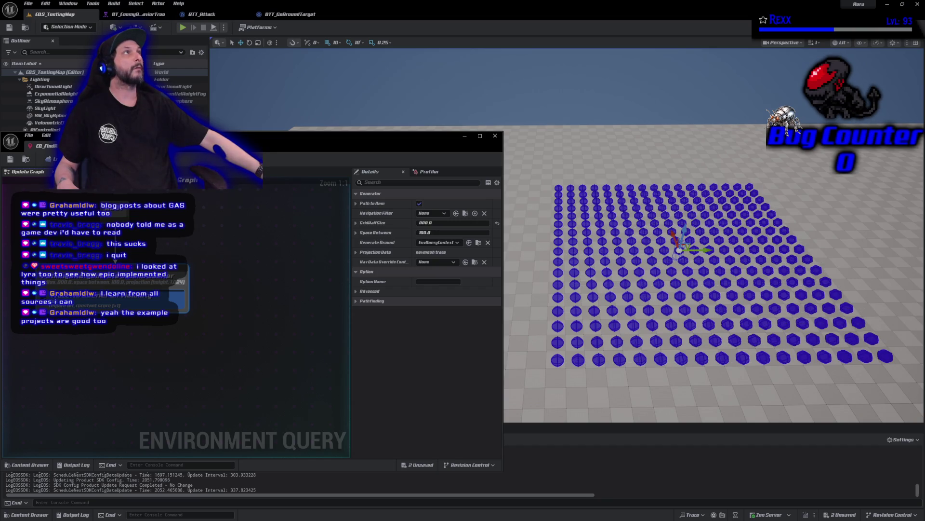
pyautogui.click(440, 214)
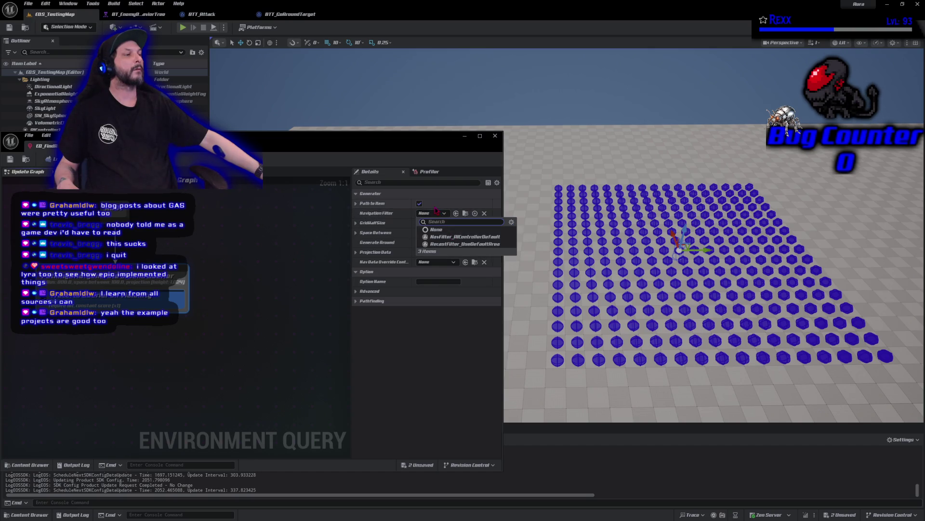
pyautogui.click(375, 365)
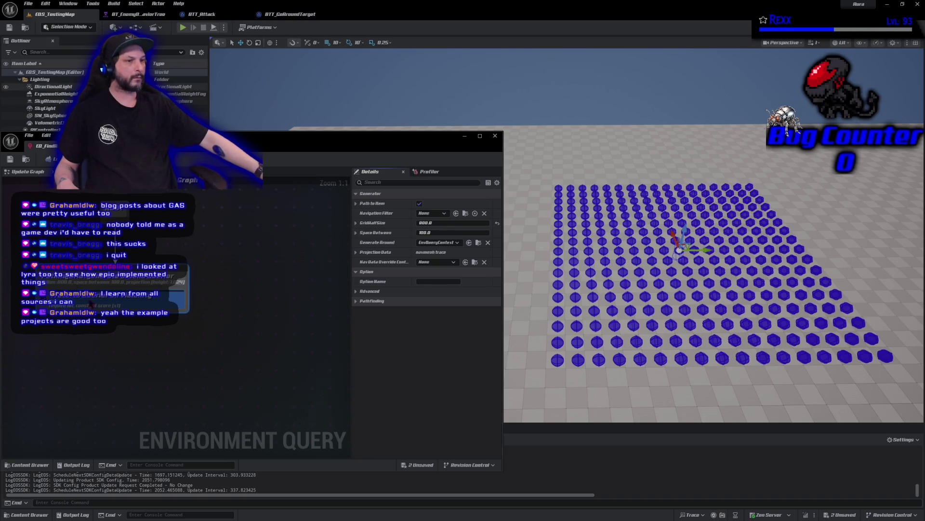
pyautogui.click(111, 301)
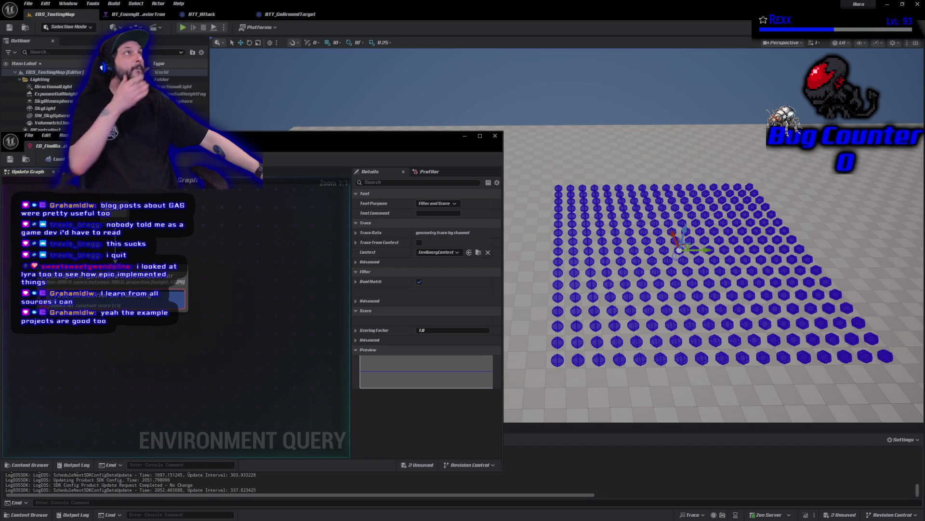
# Set the Trace test's Test Purpose to Filter Only and widen the Details panel
pyautogui.click(436, 204)
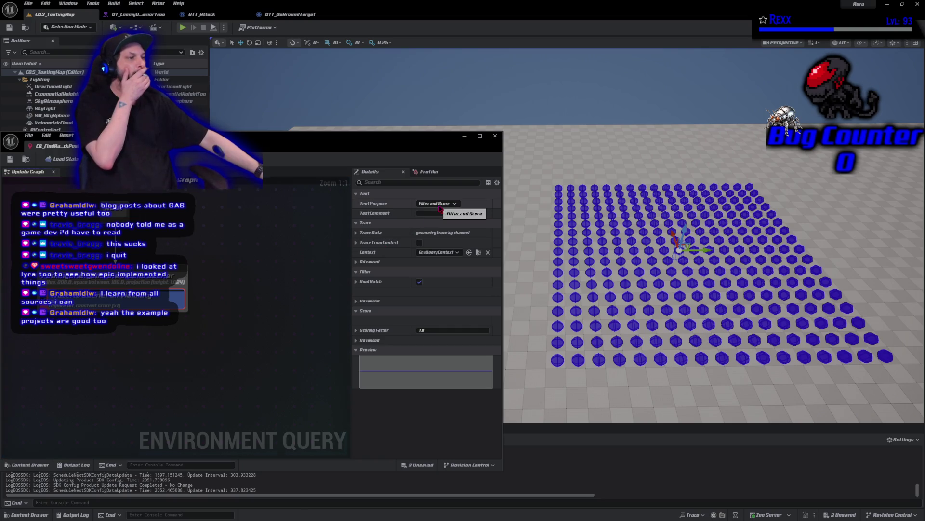
pyautogui.click(431, 209)
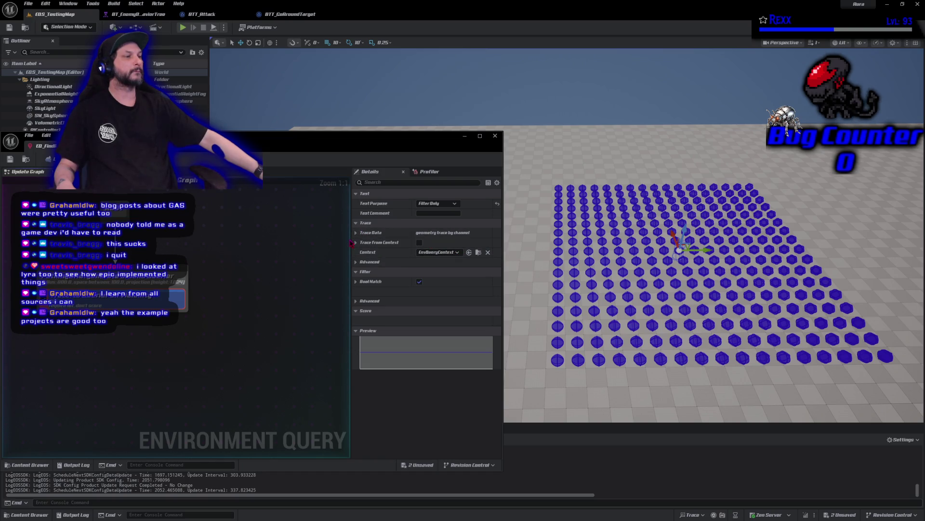
pyautogui.moveTo(352, 263); pyautogui.dragTo(234, 266)
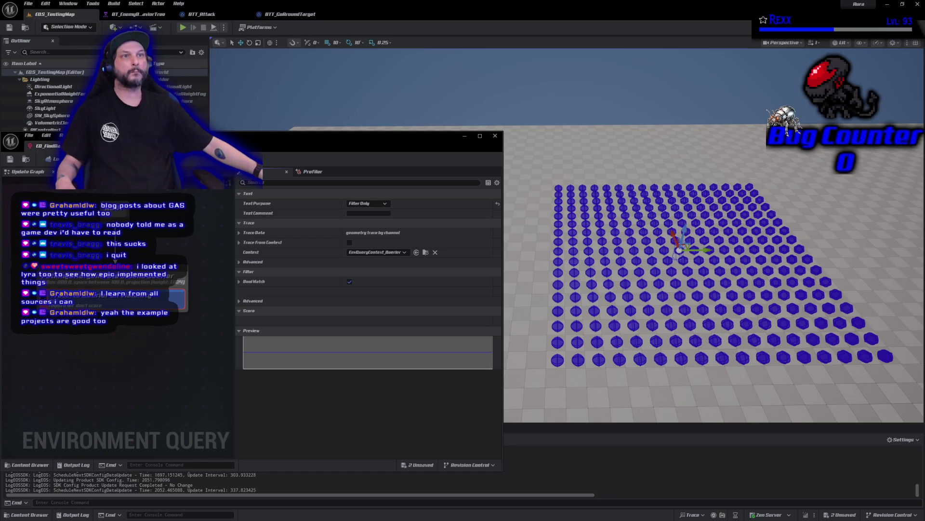
pyautogui.scroll(1, 115, 313)
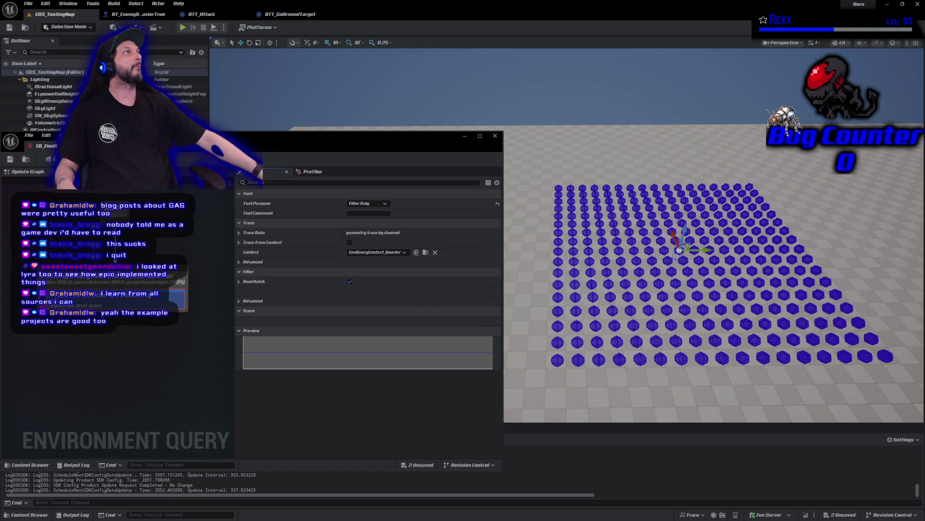
# Keep EnvQueryContext_Querier as the Trace context and raise the test pawn along Z
pyautogui.click(90, 302)
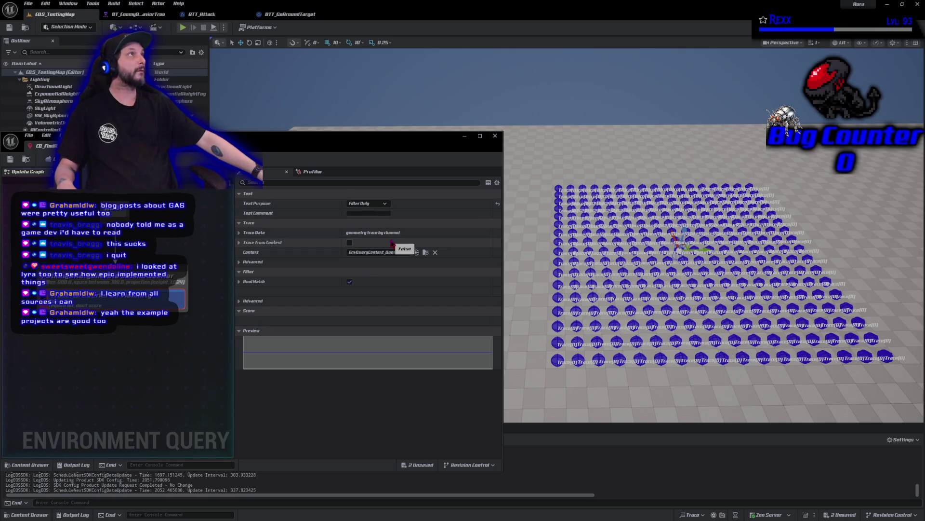
pyautogui.click(381, 252)
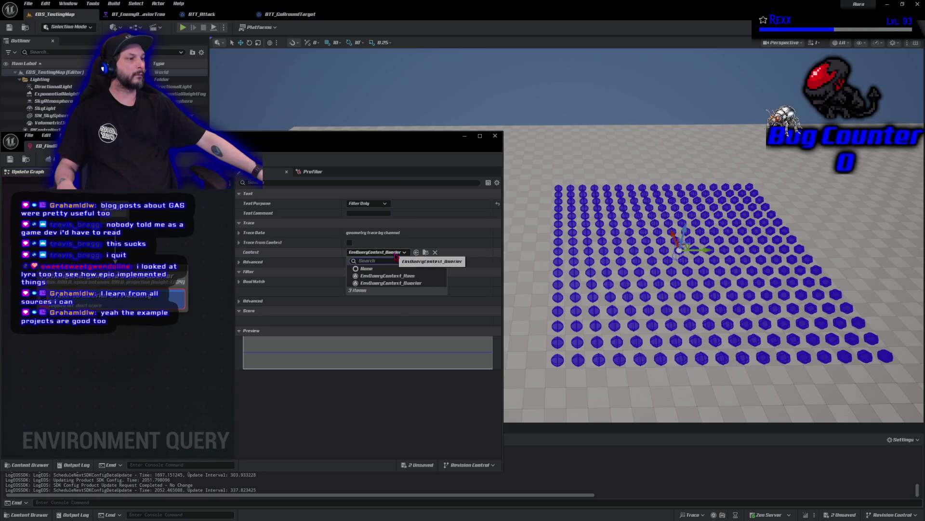
pyautogui.click(388, 283)
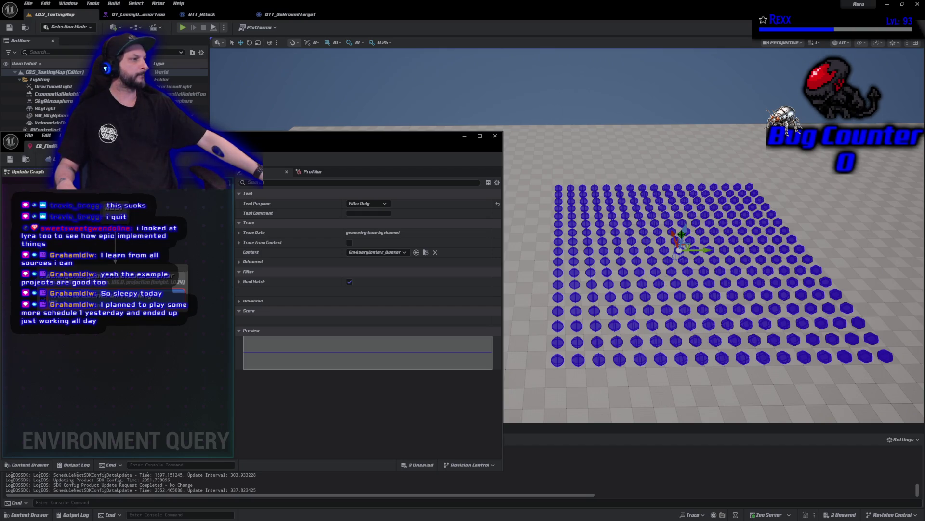
pyautogui.moveTo(685, 229); pyautogui.dragTo(690, 178)
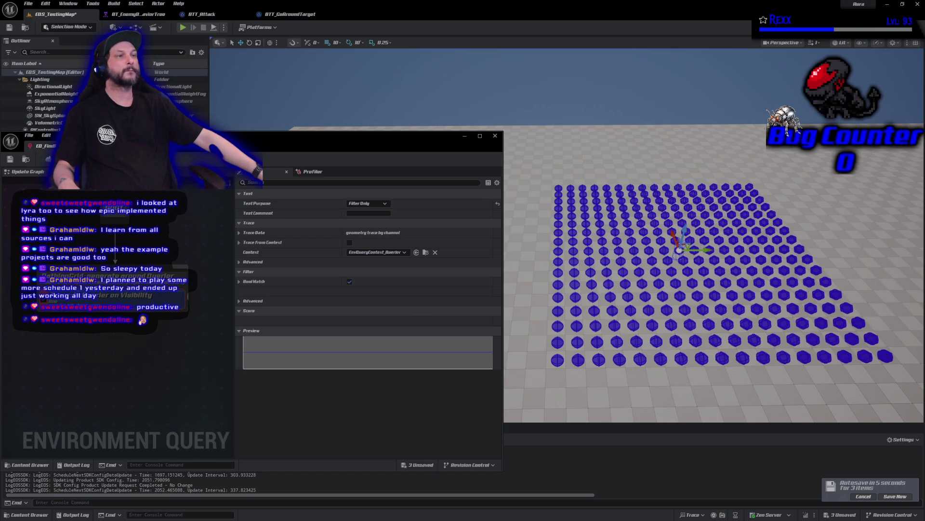
# Show the EQS folder in the query editor's Content Drawer and bring up its new-asset menu
pyautogui.click(42, 516)
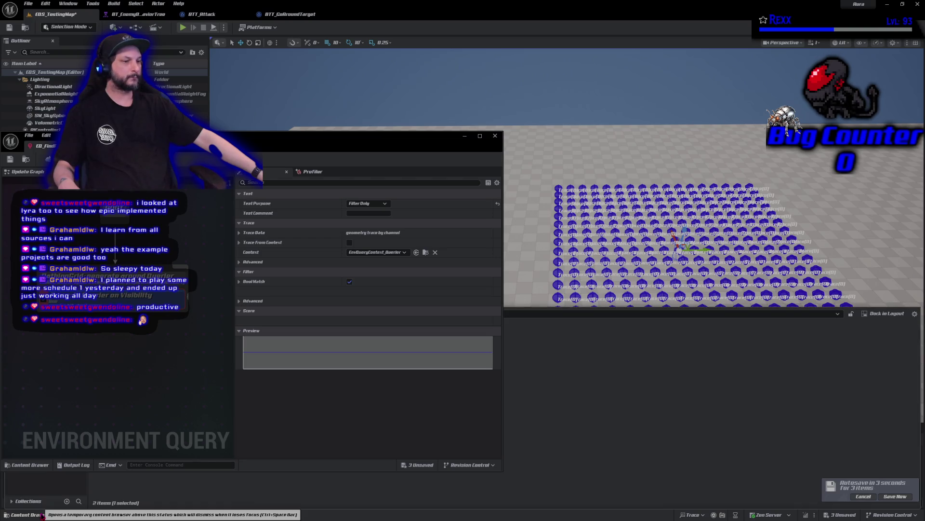
pyautogui.click(30, 465)
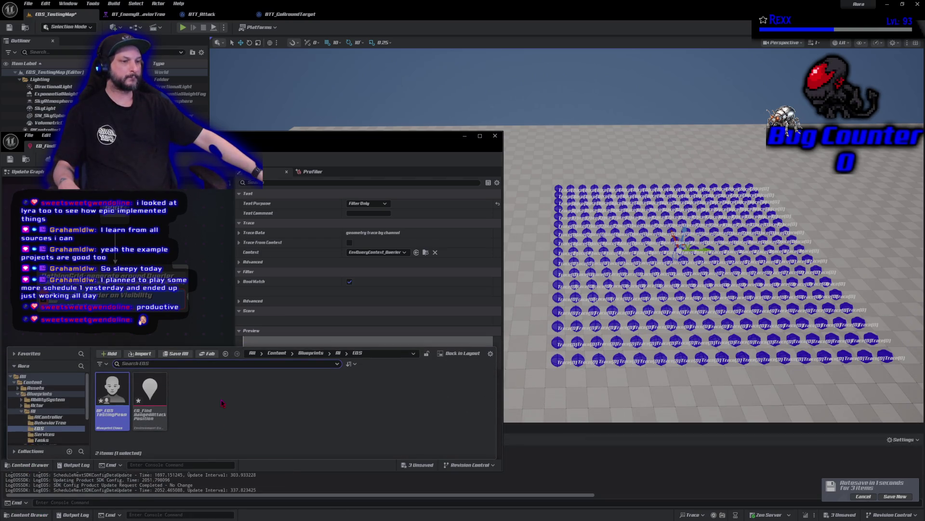
pyautogui.click(41, 466)
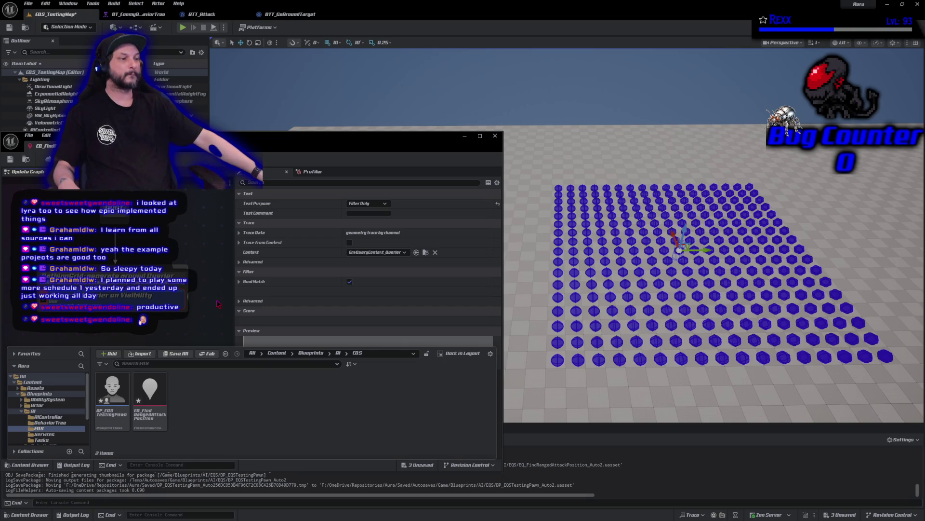
pyautogui.rightClick(237, 393)
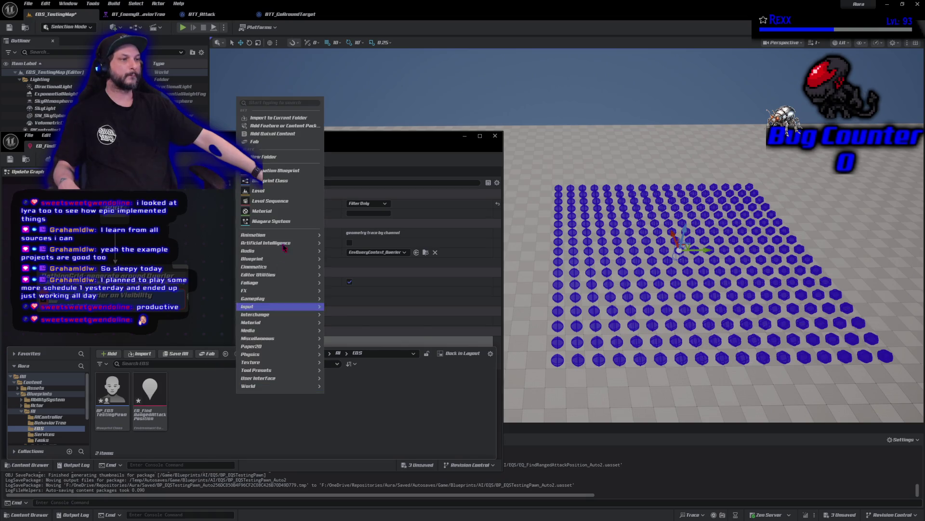
# Create a Blueprint Class with EnvQueryContext_BlueprintBase as its parent
pyautogui.click(298, 181)
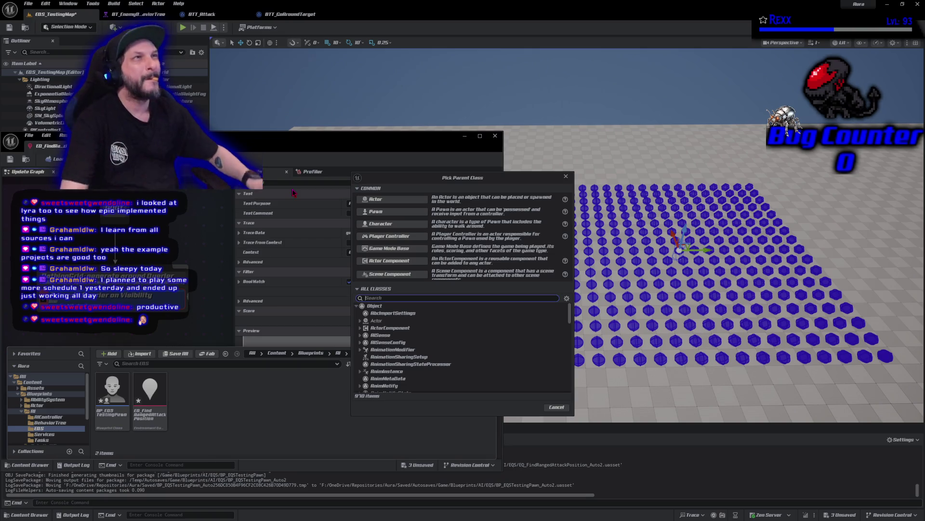
pyautogui.write('Enm')
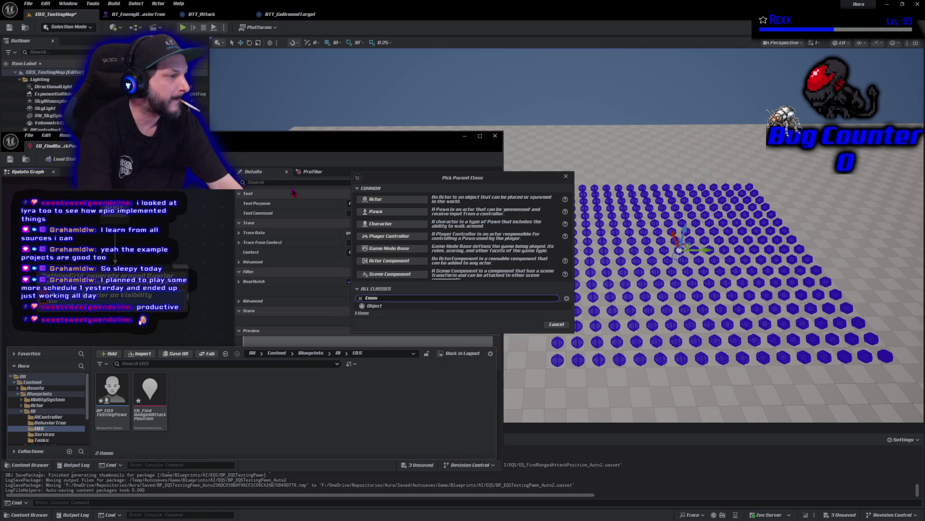
pyautogui.press('BackSpace')
pyautogui.write('v')
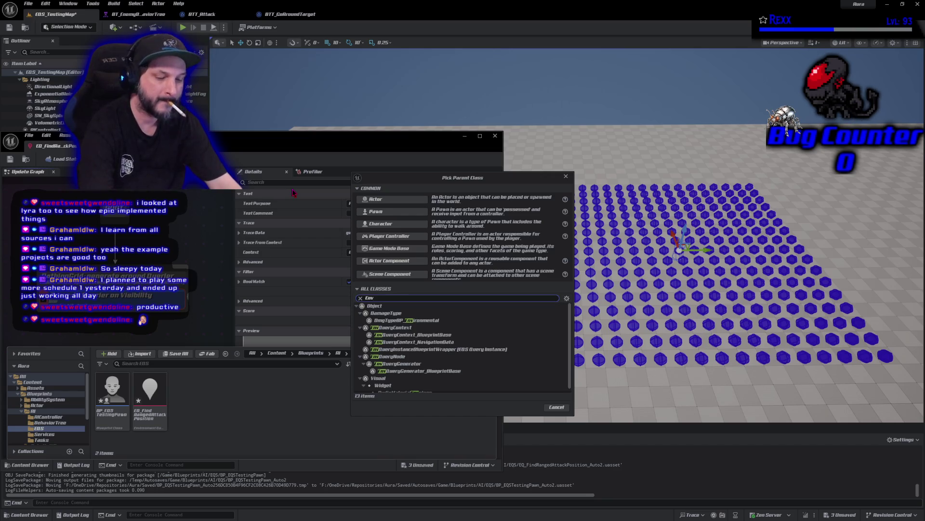
pyautogui.write('Q')
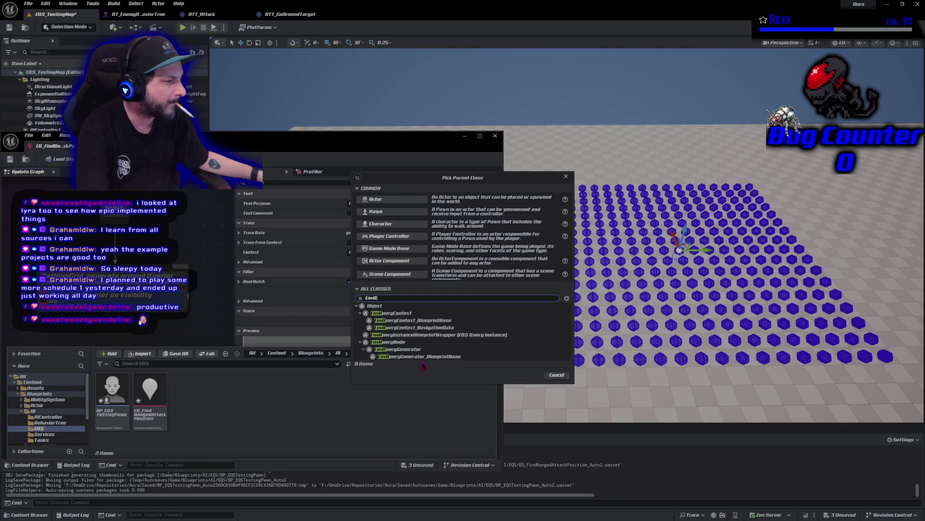
pyautogui.click(425, 321)
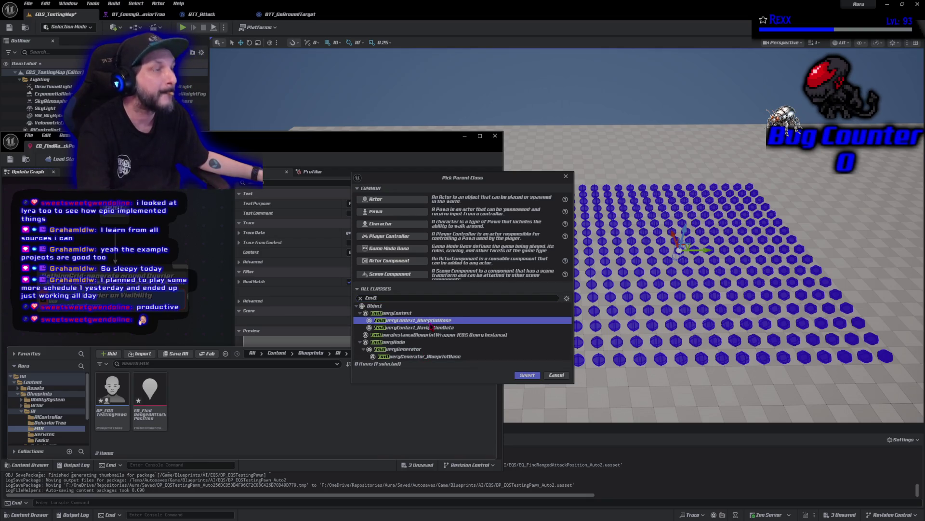
pyautogui.click(527, 375)
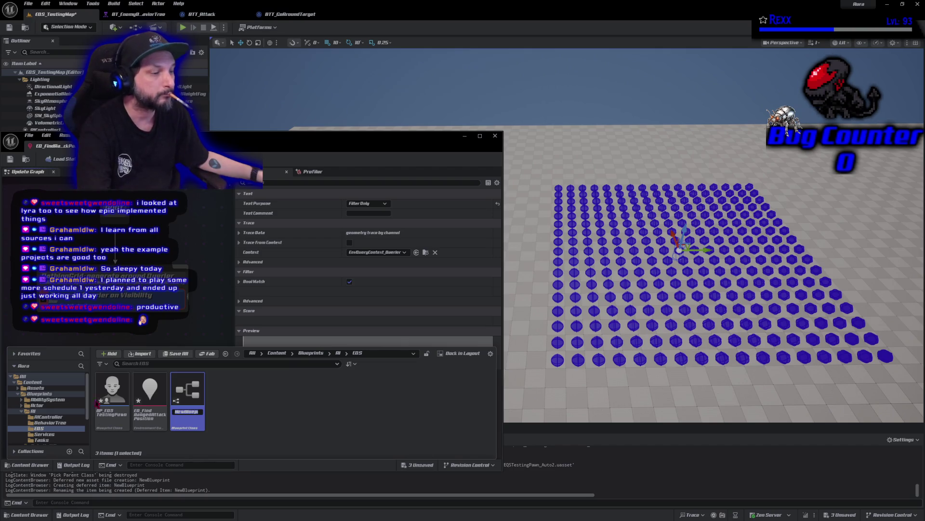
# Rename the new Blueprint to EQS_PlayerContext
pyautogui.click(189, 412)
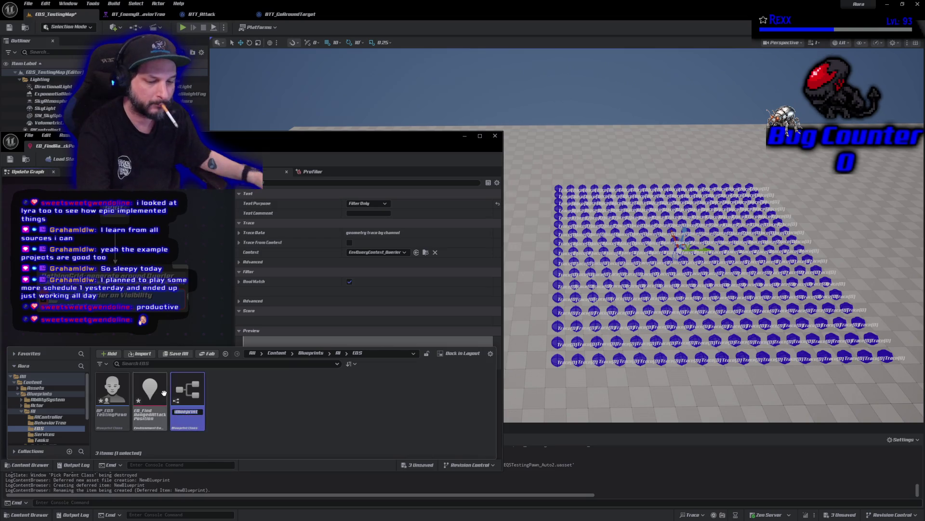
pyautogui.write('EQS')
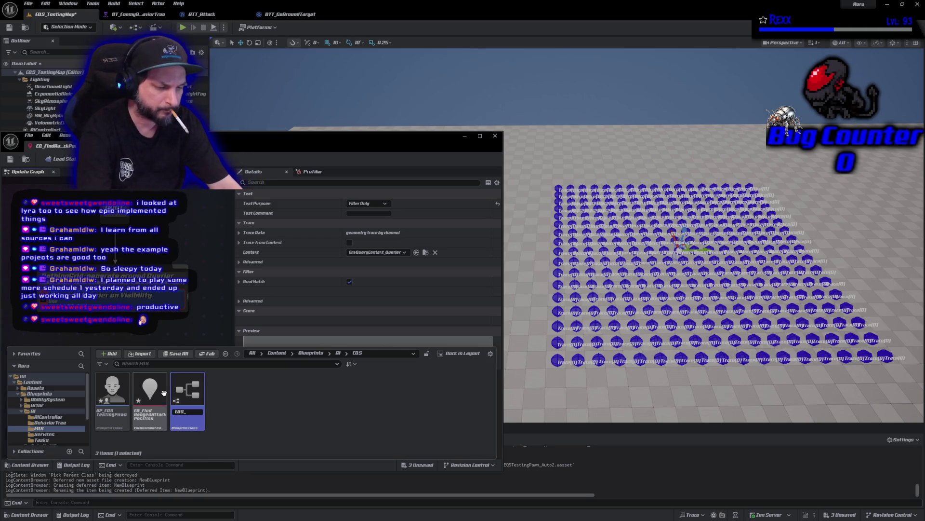
pyautogui.write('_PlayerContext')
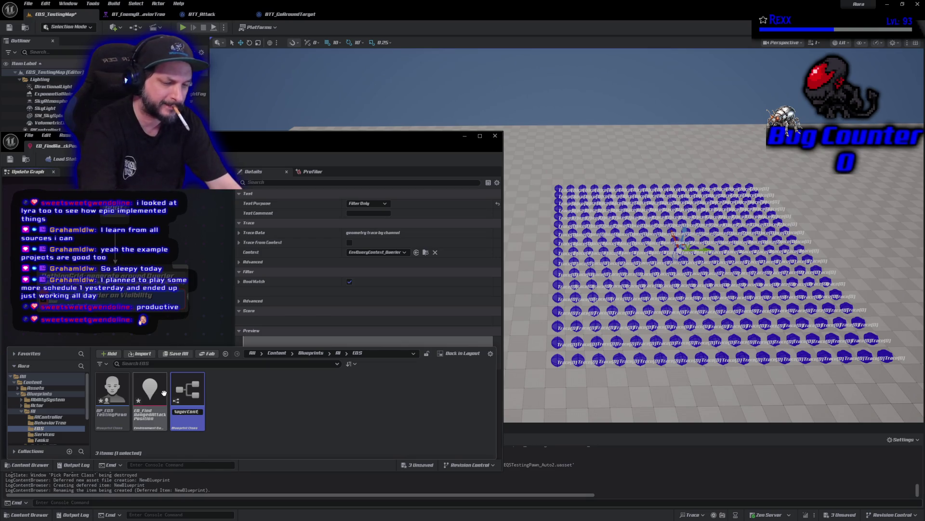
pyautogui.press('Return')
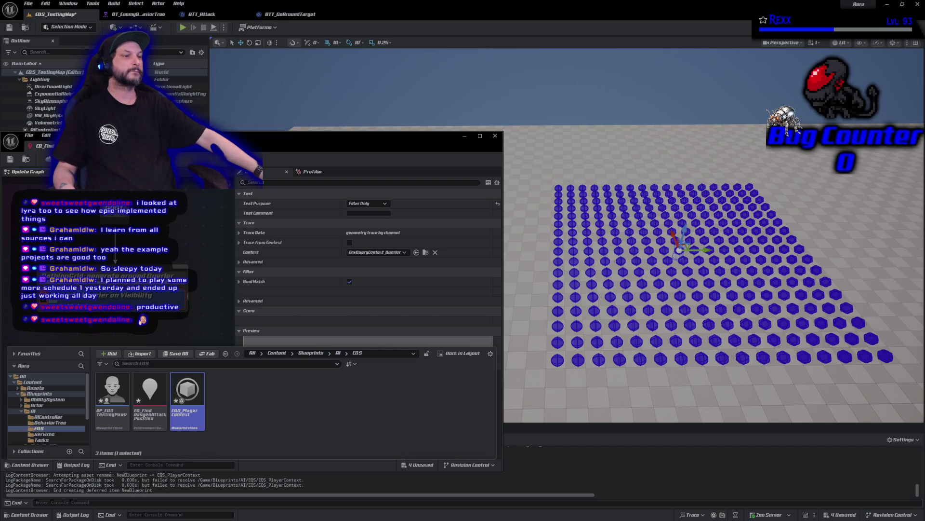
# Set the Trace test's Context to EQS_PlayerContext and open that Blueprint, docking the query editor as a tab
pyautogui.click(389, 253)
pyautogui.click(383, 290)
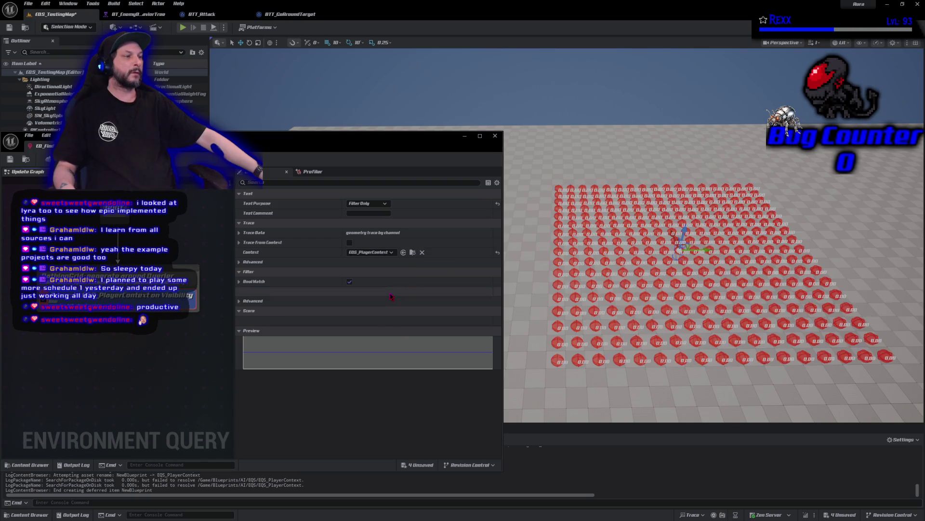
pyautogui.click(28, 464)
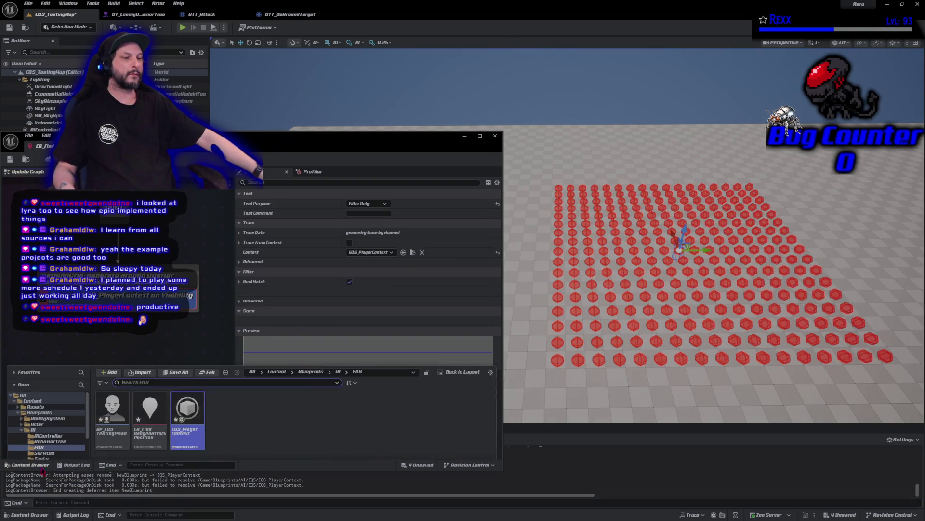
pyautogui.doubleClick(188, 400)
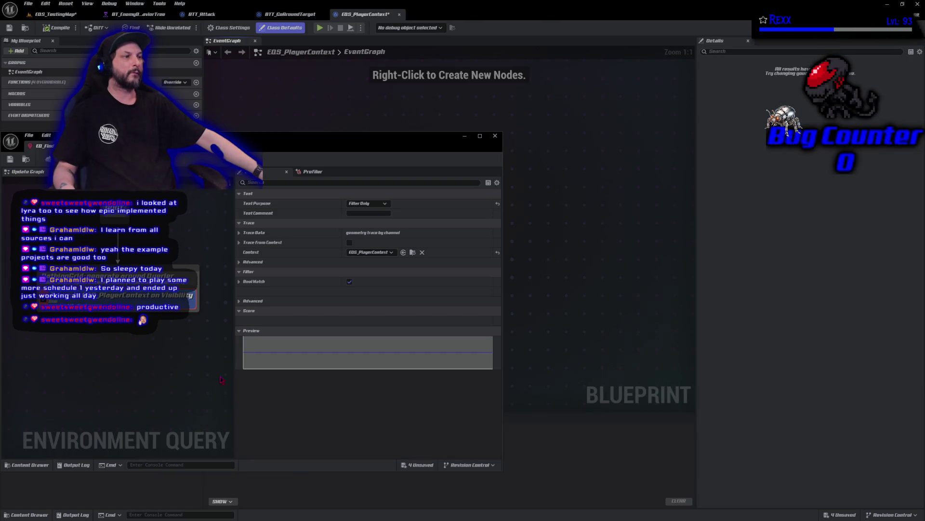
pyautogui.moveTo(260, 171); pyautogui.dragTo(443, 14)
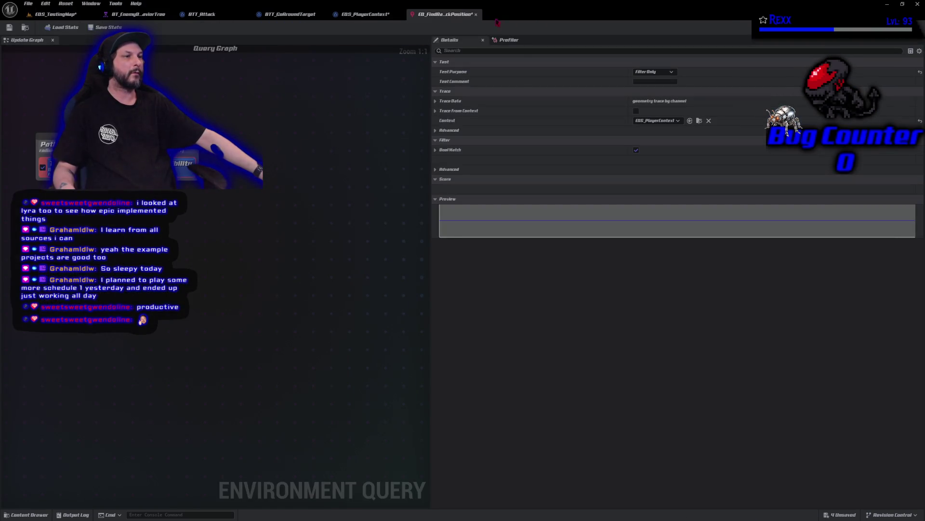
pyautogui.click(369, 15)
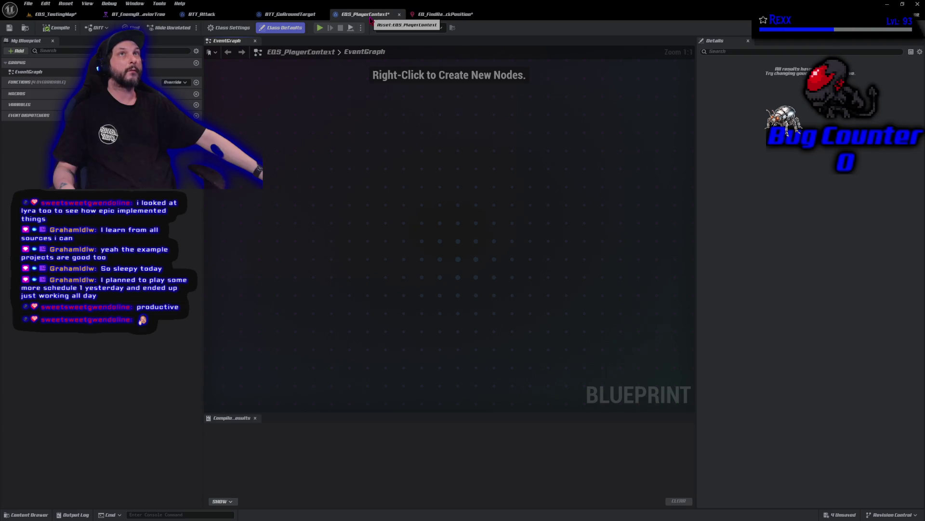
# Override Provide Actors Set, moving its entry node left and the Return Node right
pyautogui.click(182, 83)
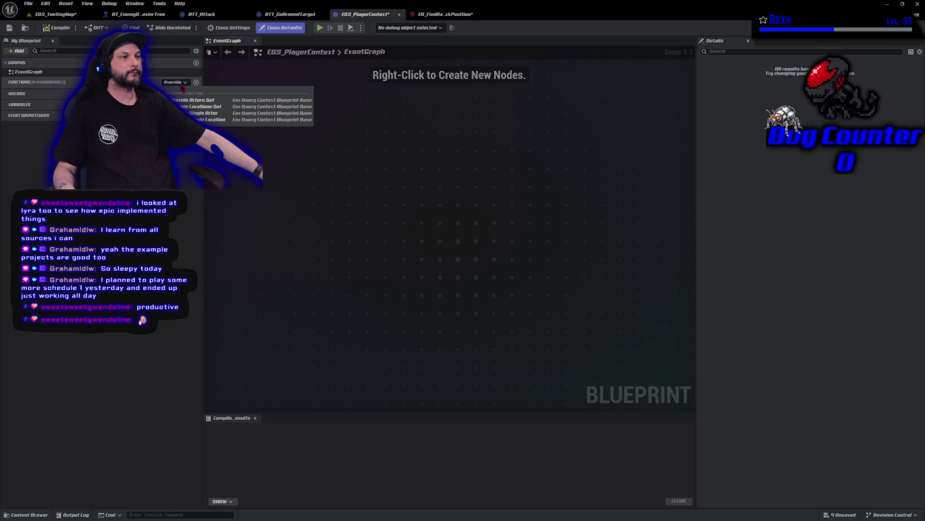
pyautogui.click(215, 100)
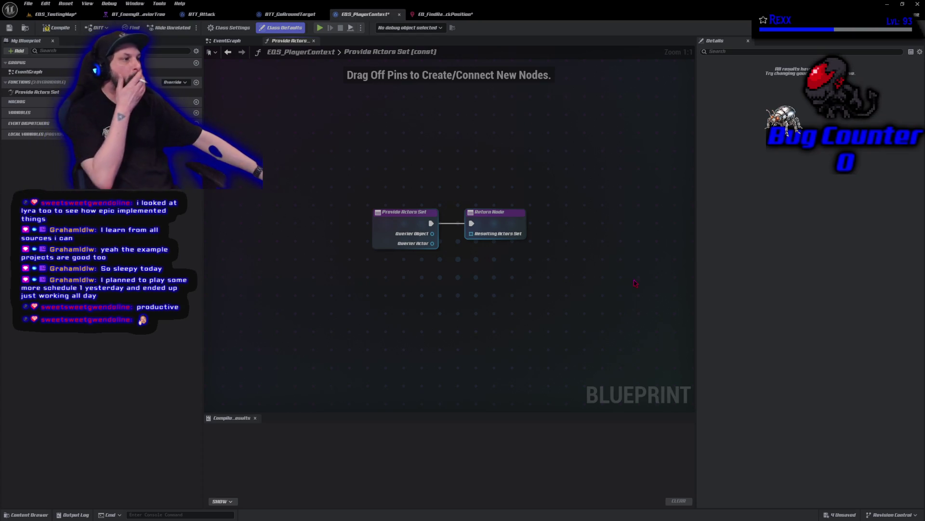
pyautogui.moveTo(396, 234); pyautogui.dragTo(273, 234)
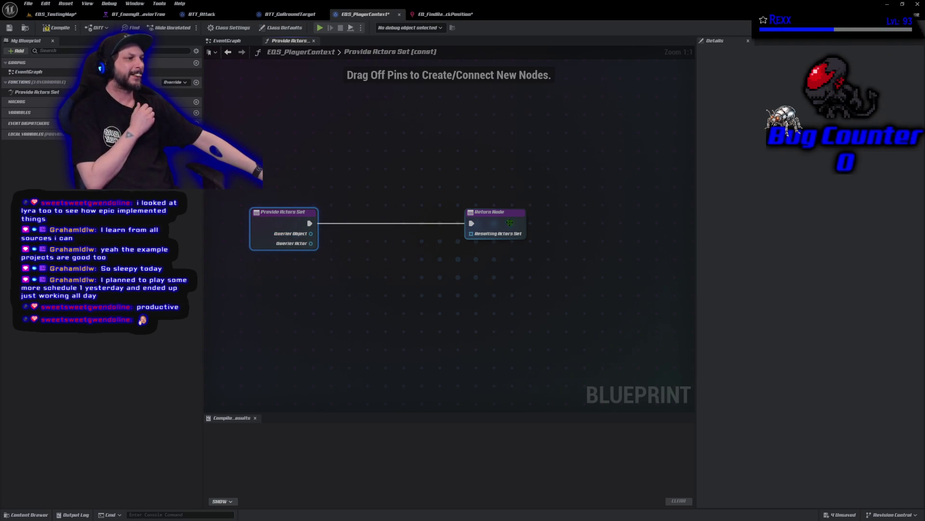
pyautogui.moveTo(519, 215); pyautogui.dragTo(645, 215)
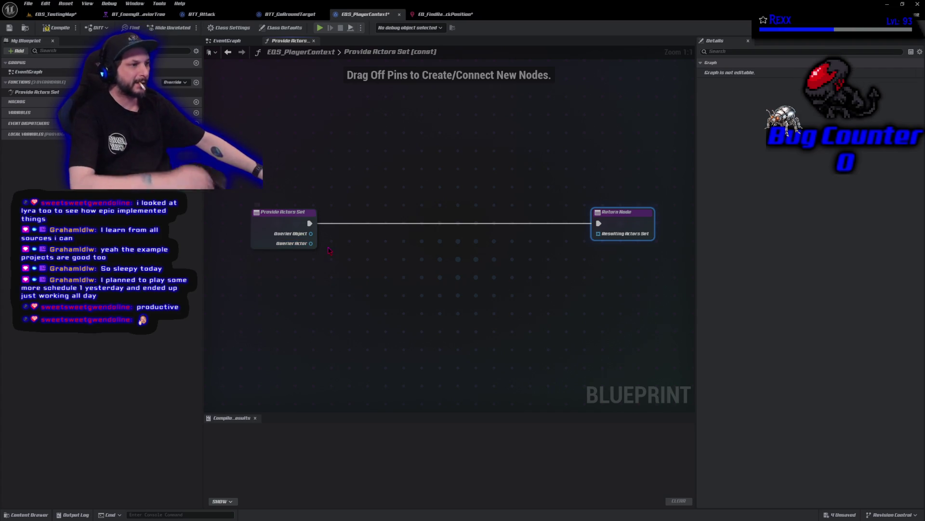
# Add a Get All Actors Of Class node with Actor Class set to BP_AuraCharacter
pyautogui.rightClick(361, 247)
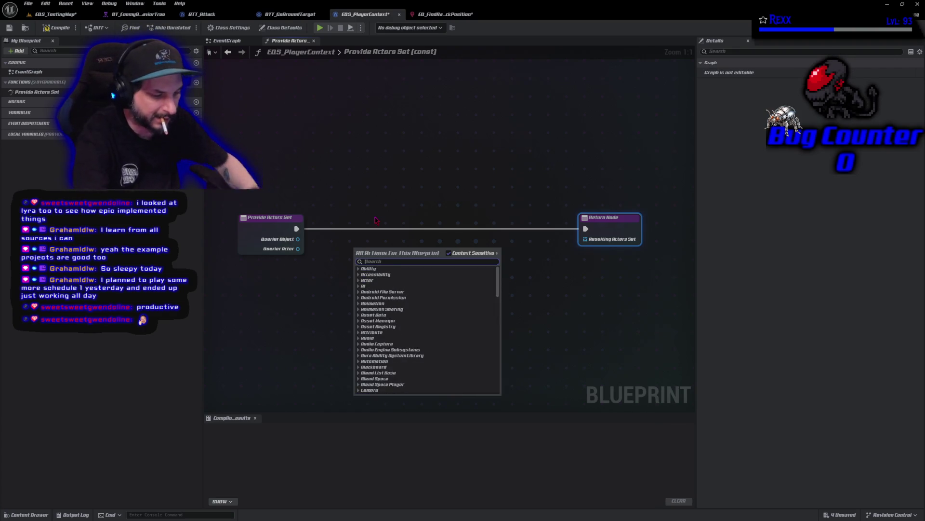
pyautogui.write('get all ac')
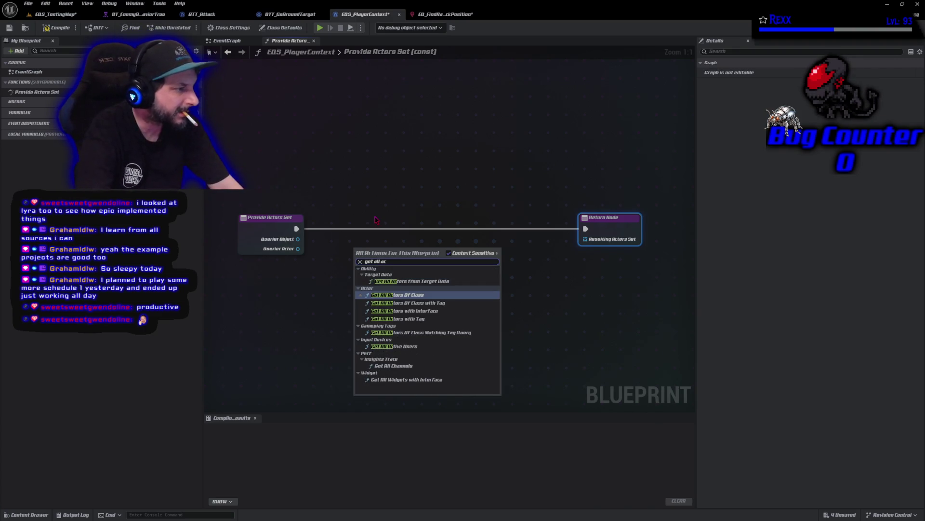
pyautogui.press('Return')
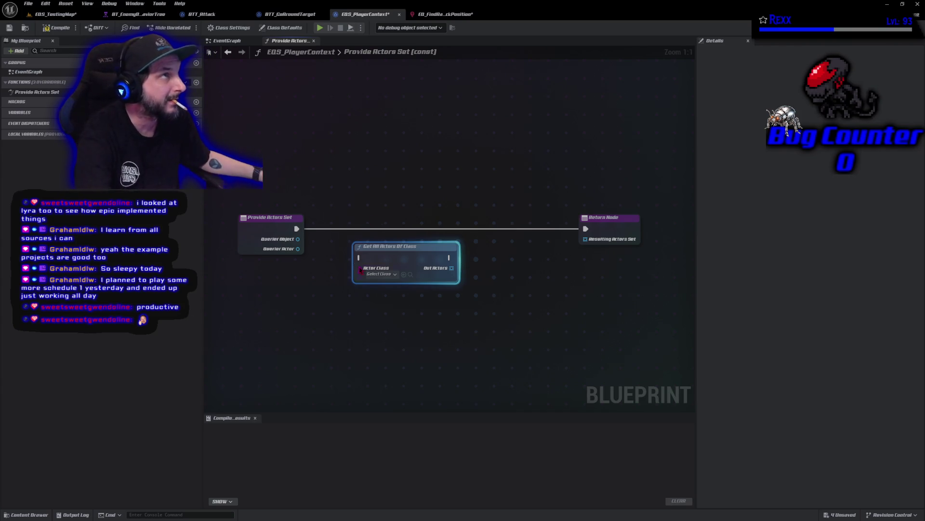
pyautogui.click(380, 274)
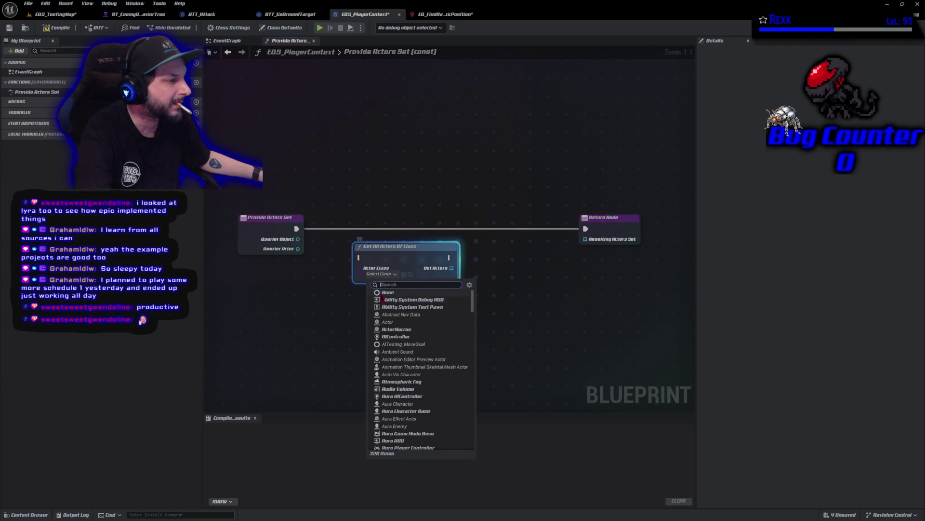
pyautogui.write('bp')
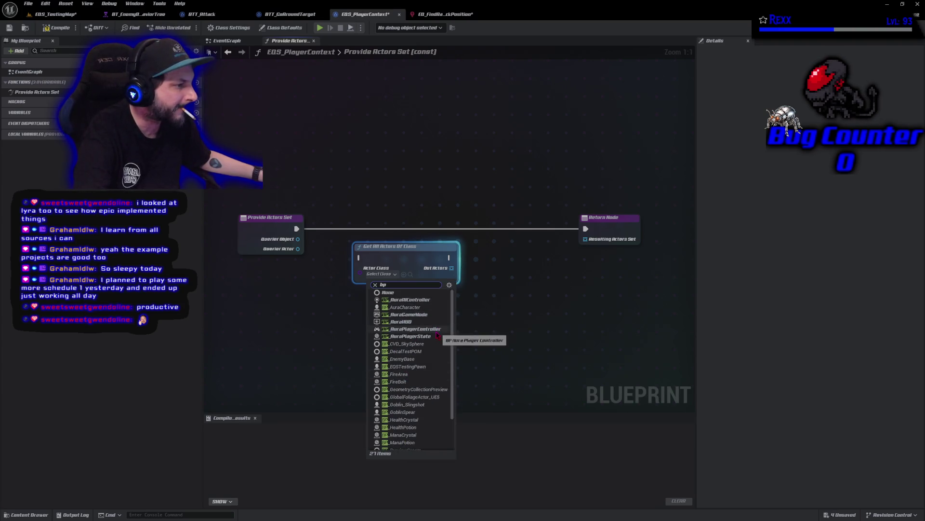
pyautogui.click(411, 308)
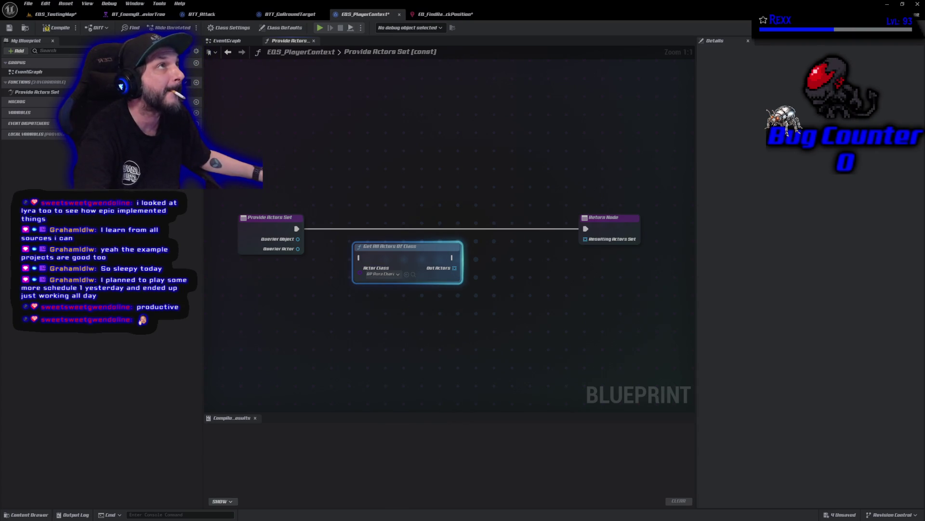
# Wire execution through Get All Actors Of Class and feed Out Actors into the Return Node
pyautogui.moveTo(297, 228)
pyautogui.mouseDown()
pyautogui.moveTo(366, 258)
pyautogui.moveTo(383, 224)
pyautogui.mouseUp()
pyautogui.moveTo(458, 229); pyautogui.dragTo(585, 229)
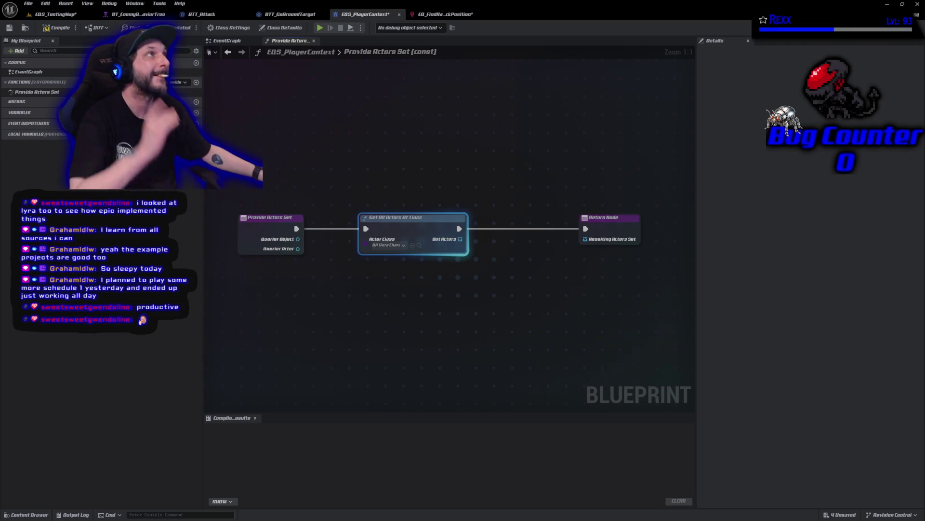
pyautogui.moveTo(460, 238)
pyautogui.mouseDown()
pyautogui.moveTo(585, 238)
pyautogui.moveTo(508, 217)
pyautogui.mouseUp()
pyautogui.moveTo(251, 227); pyautogui.dragTo(295, 227)
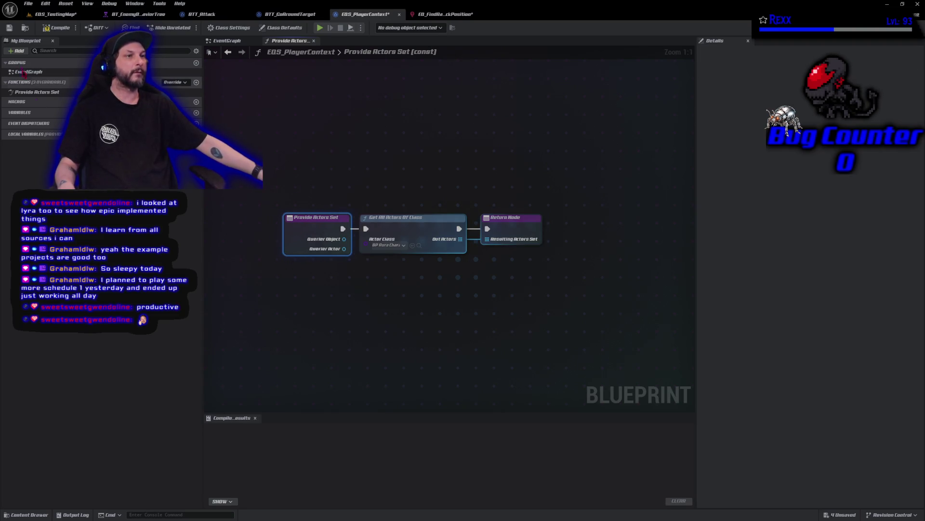
# Compile EQS_PlayerContext and save all assets
pyautogui.click(57, 28)
pyautogui.click(28, 3)
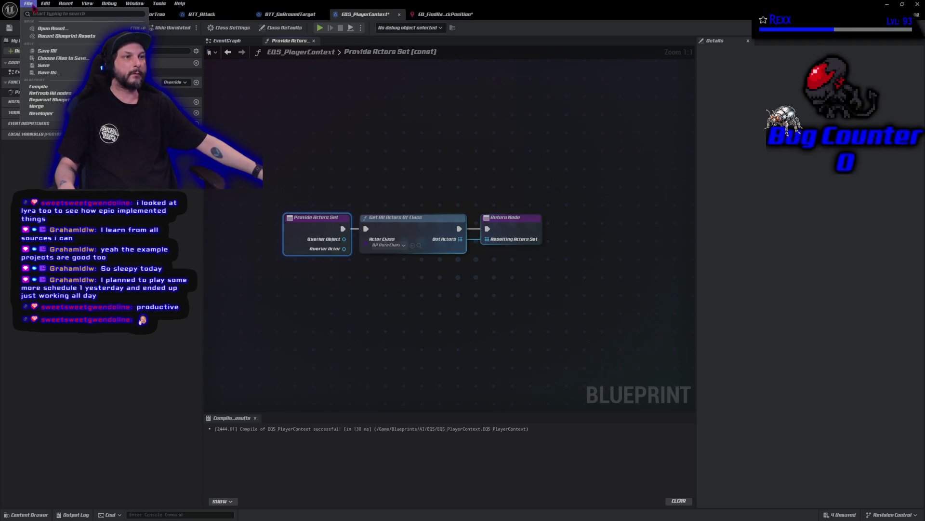
pyautogui.click(48, 54)
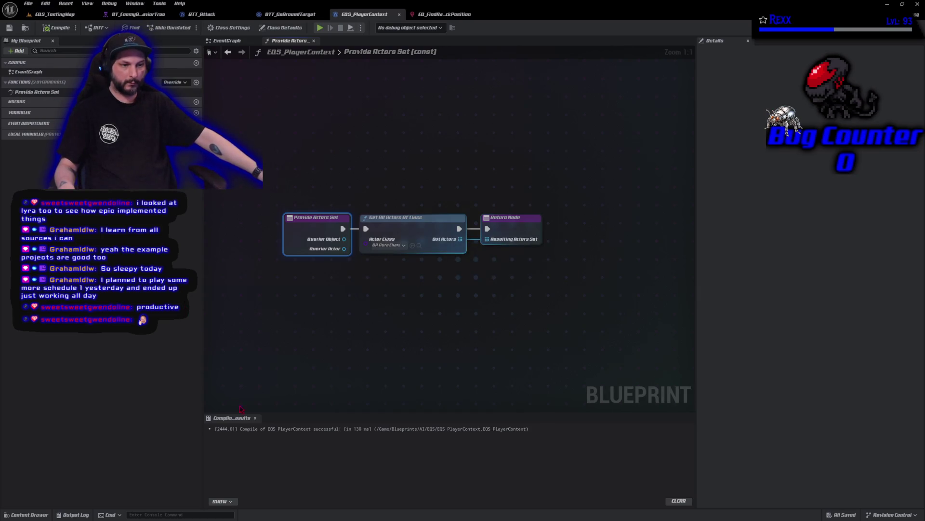
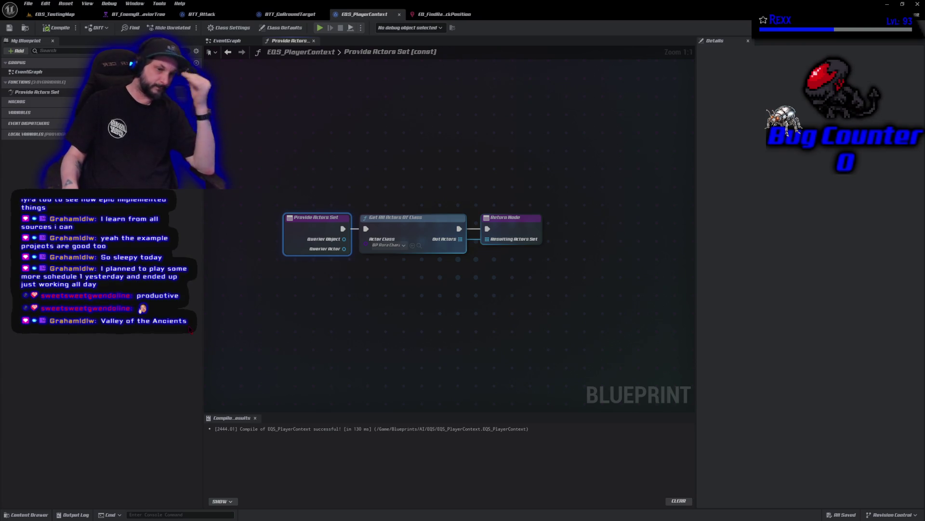
# Deselect the Provide Actors Set node and view the EQ_FindRangedAttackPosition query's trace test settings
pyautogui.click(287, 306)
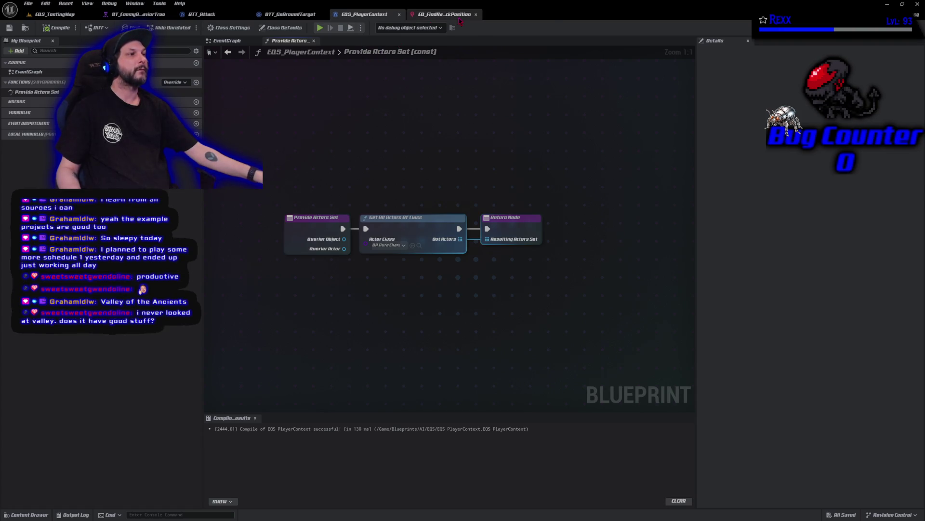
pyautogui.click(444, 13)
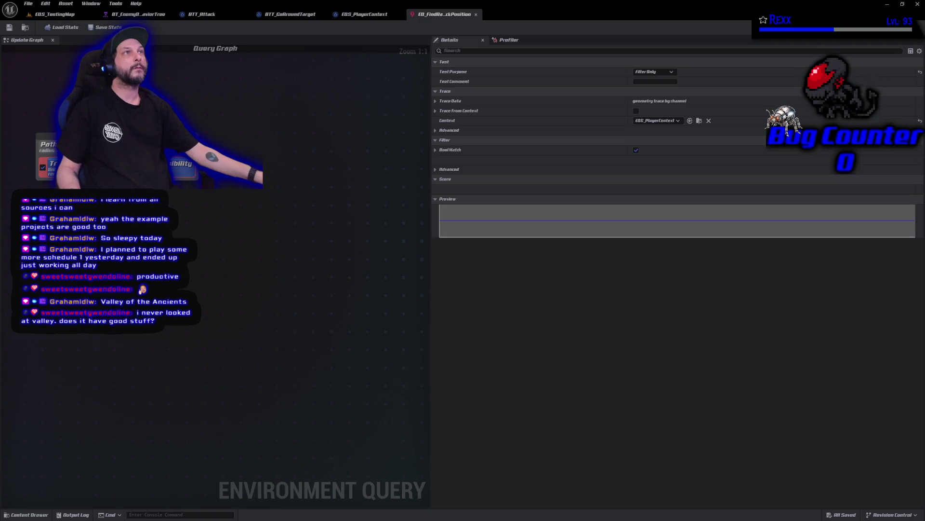
# Switch back to the EQS_TestingMap level viewport showing the red query test points
pyautogui.click(61, 15)
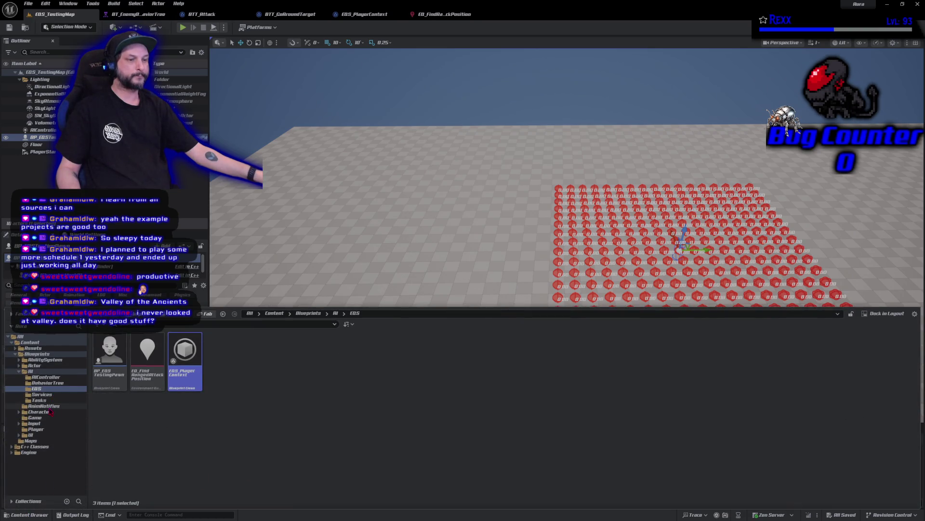
# Drop BP_AuraCharacter from Character > Aura near the test points, select the testing pawn, and return to the query
pyautogui.click(44, 411)
pyautogui.doubleClick(120, 381)
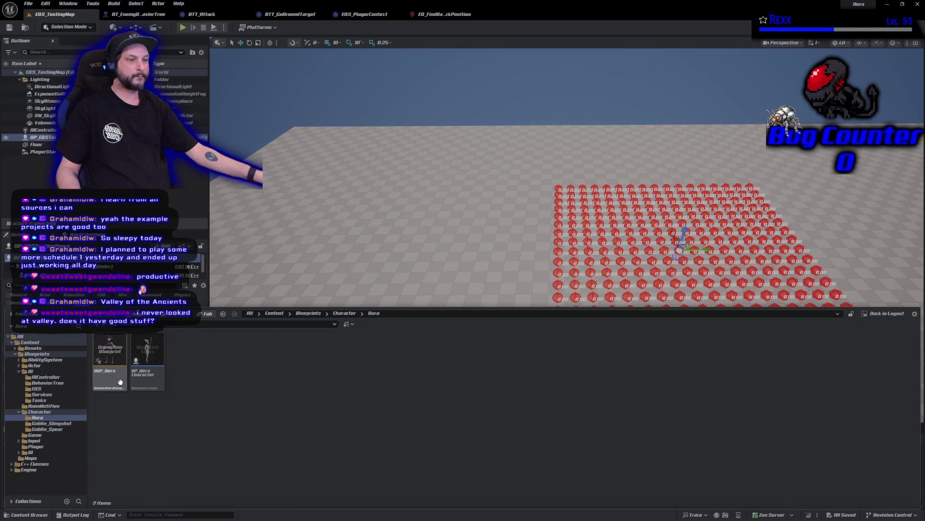
pyautogui.moveTo(147, 354)
pyautogui.mouseDown()
pyautogui.moveTo(424, 337)
pyautogui.moveTo(592, 264)
pyautogui.mouseUp()
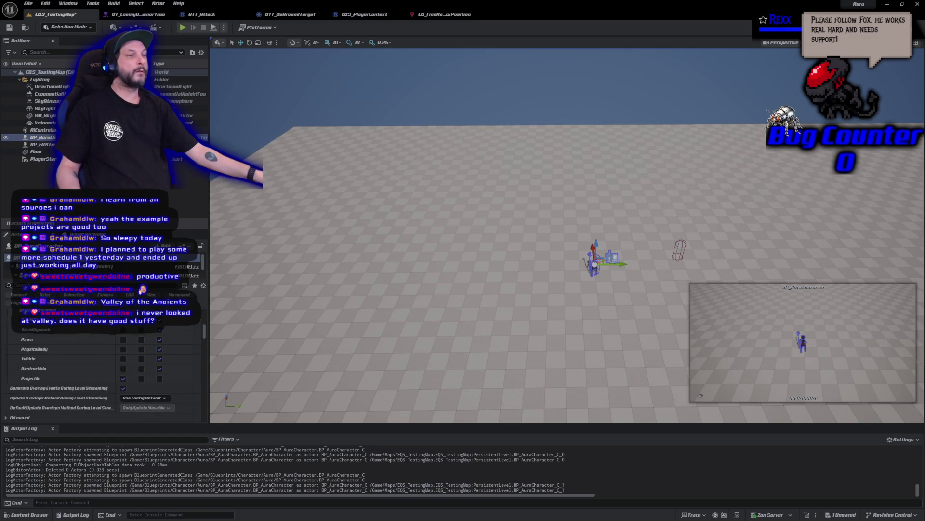
pyautogui.click(43, 144)
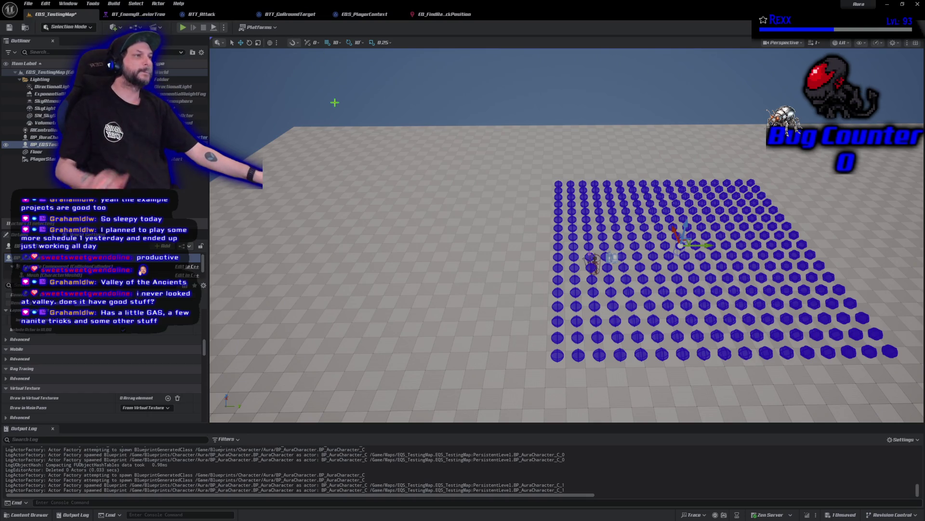
pyautogui.click(443, 17)
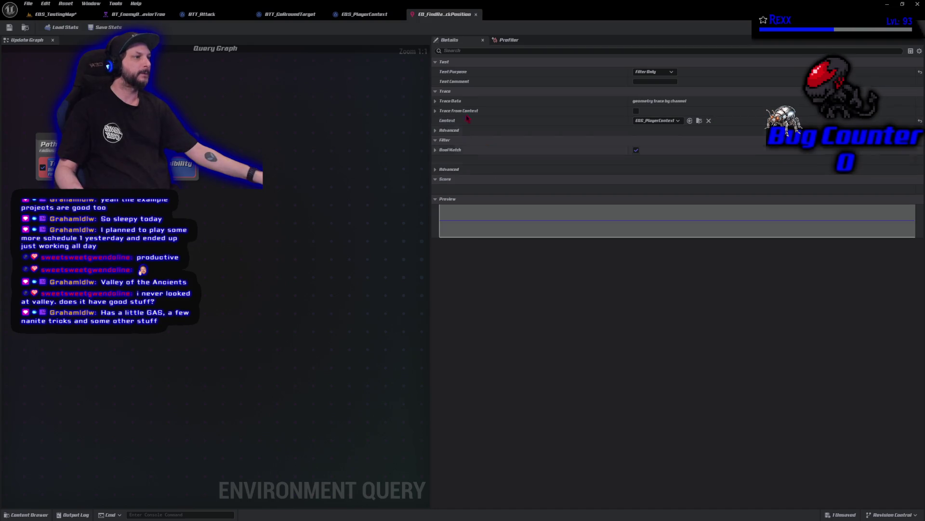
# Expand the trace test's Bool Match setting and leave its Data Binding at None
pyautogui.click(436, 150)
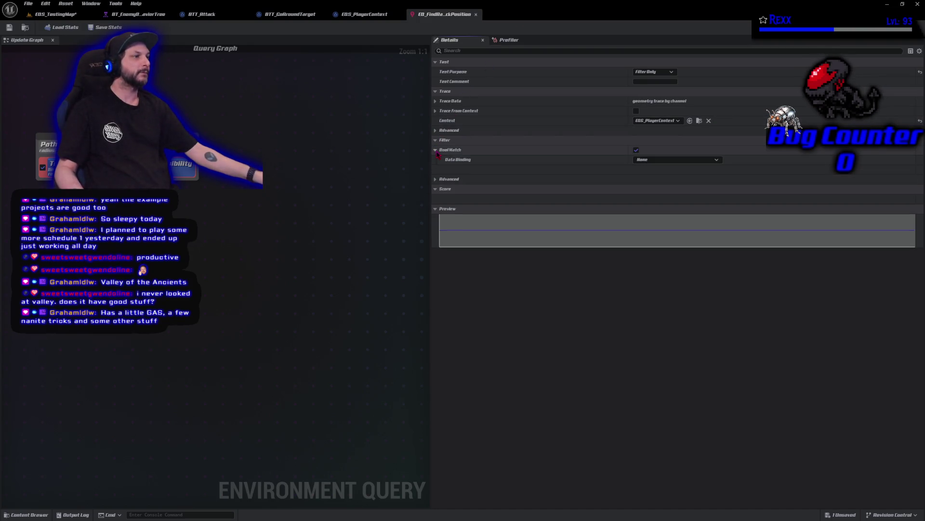
pyautogui.click(659, 161)
pyautogui.click(659, 161)
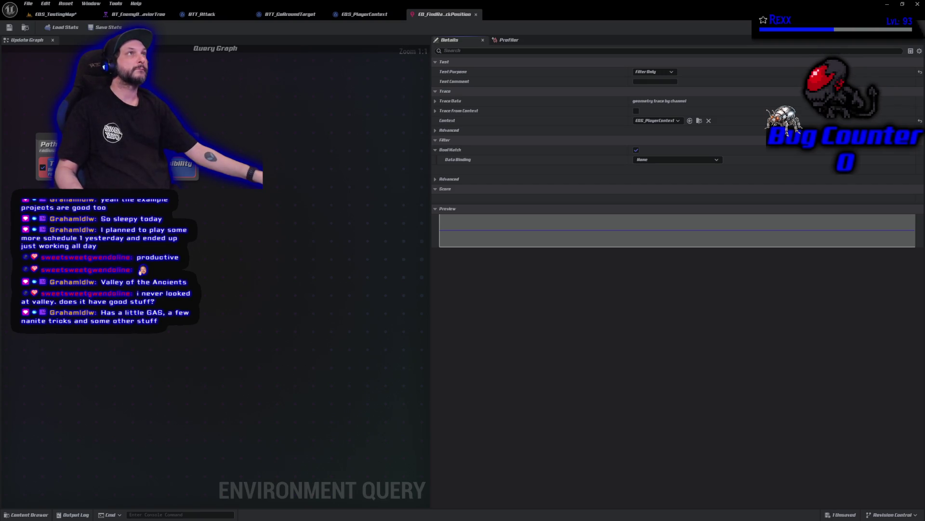
# In the testing map, place an SM_Tile_3x3x3 block from Assets > Dungeon among the test points
pyautogui.click(46, 14)
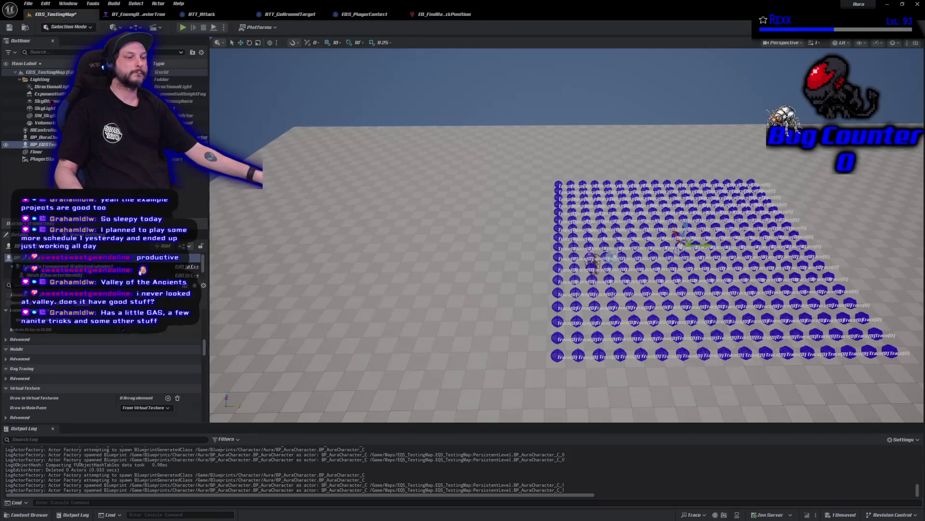
pyautogui.click(29, 514)
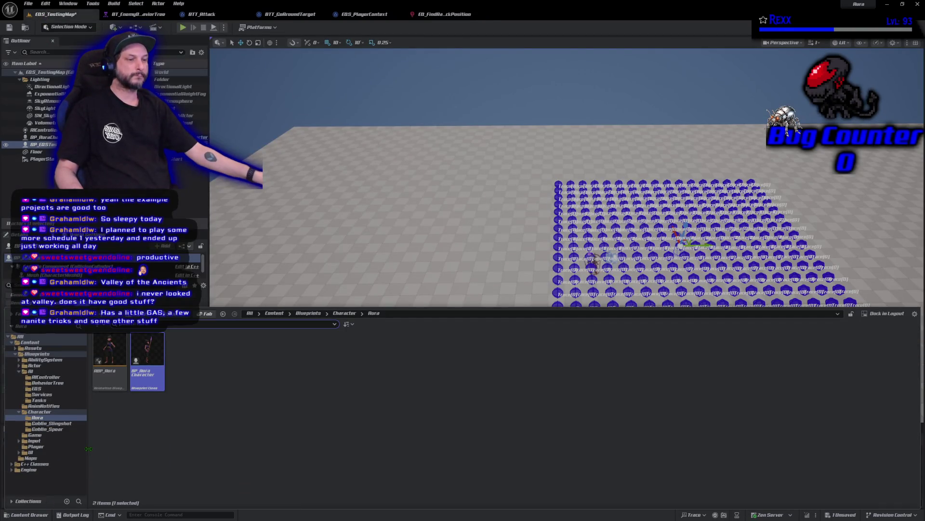
pyautogui.click(33, 347)
pyautogui.doubleClick(147, 350)
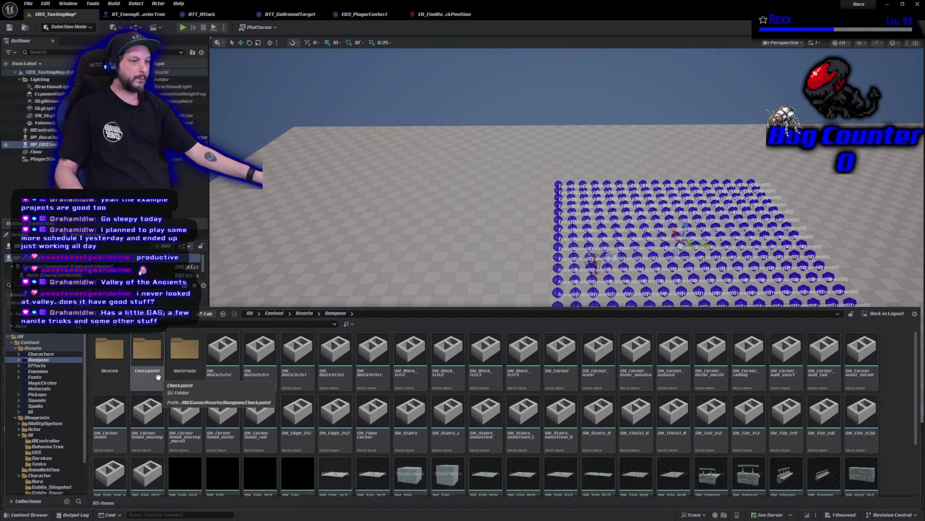
pyautogui.scroll(-2, 413, 433)
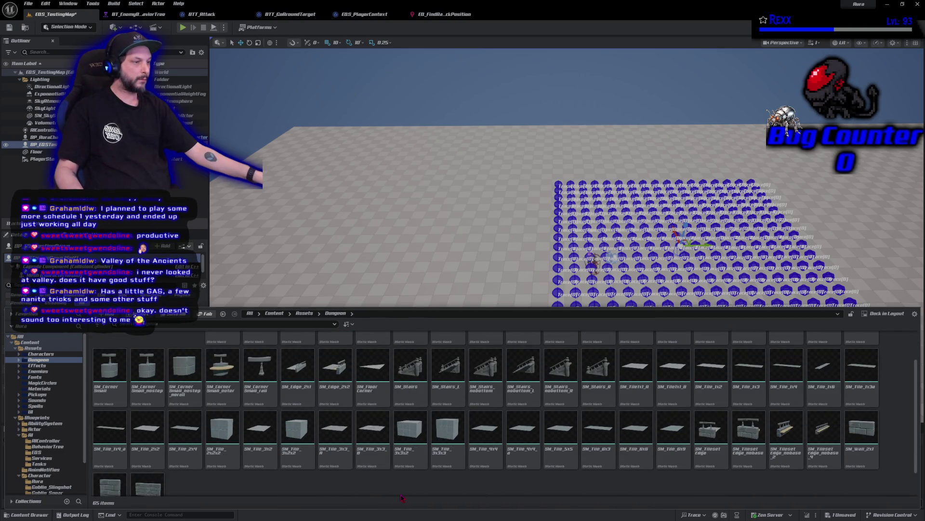
pyautogui.moveTo(447, 429)
pyautogui.mouseDown()
pyautogui.moveTo(603, 231)
pyautogui.moveTo(615, 199)
pyautogui.moveTo(608, 213)
pyautogui.mouseUp()
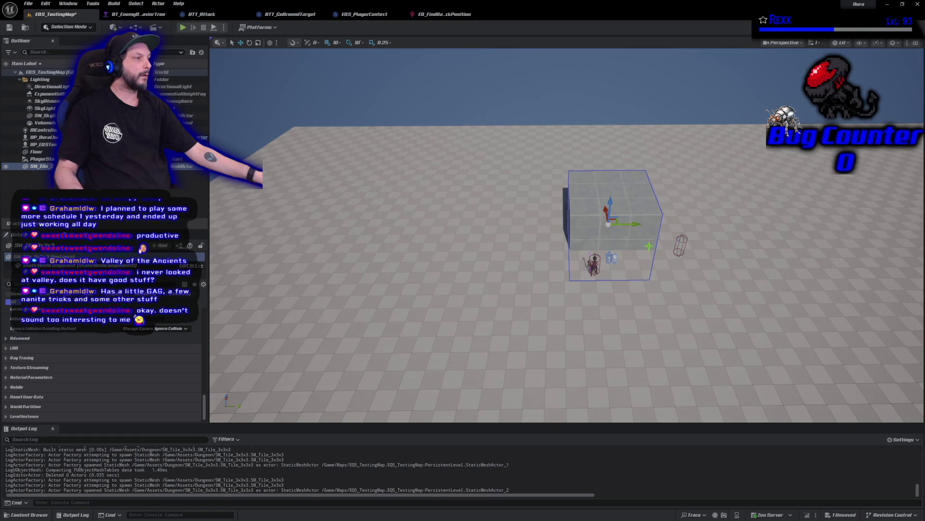
# Select the tester pawn, nudge it slightly left, and inspect the red points behind the block
pyautogui.click(208, 144)
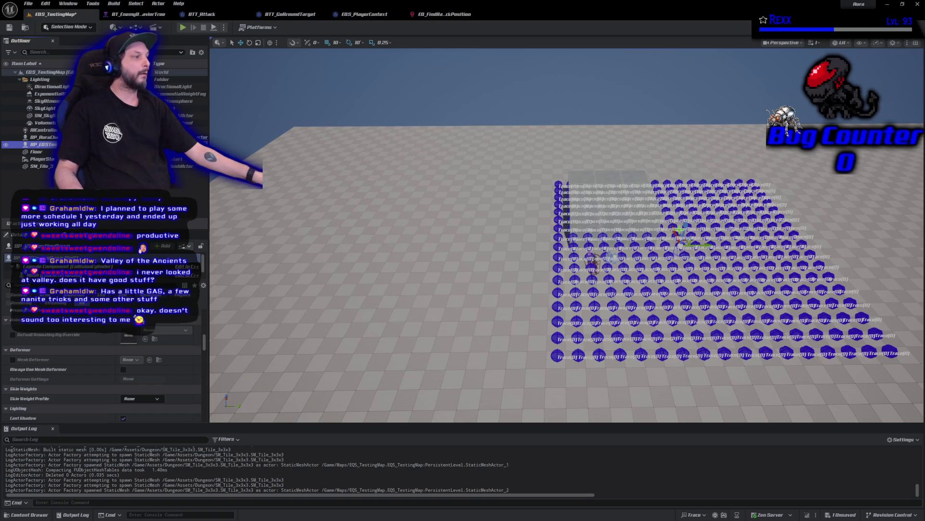
pyautogui.moveTo(704, 246); pyautogui.dragTo(701, 247)
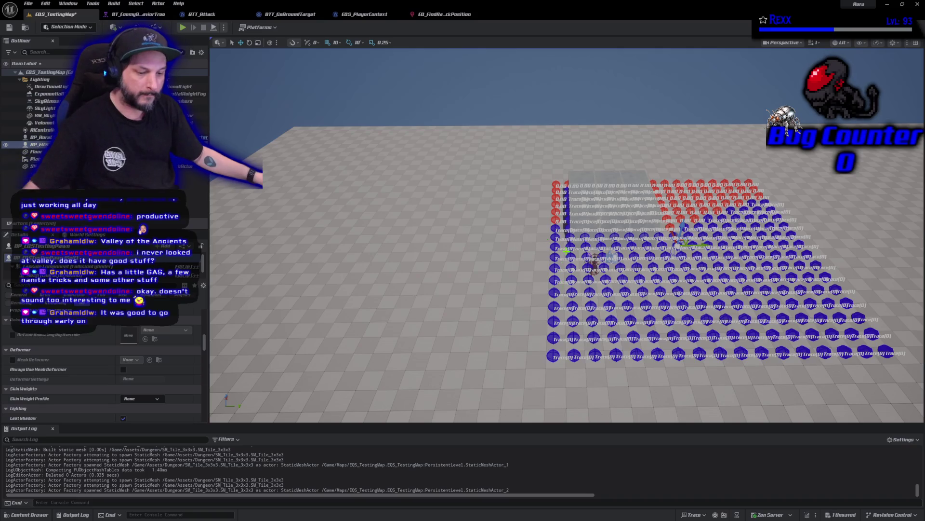
pyautogui.moveTo(567, 235)
pyautogui.mouseDown()
pyautogui.moveTo(586, 208)
pyautogui.moveTo(555, 212)
pyautogui.moveTo(606, 277)
pyautogui.mouseUp()
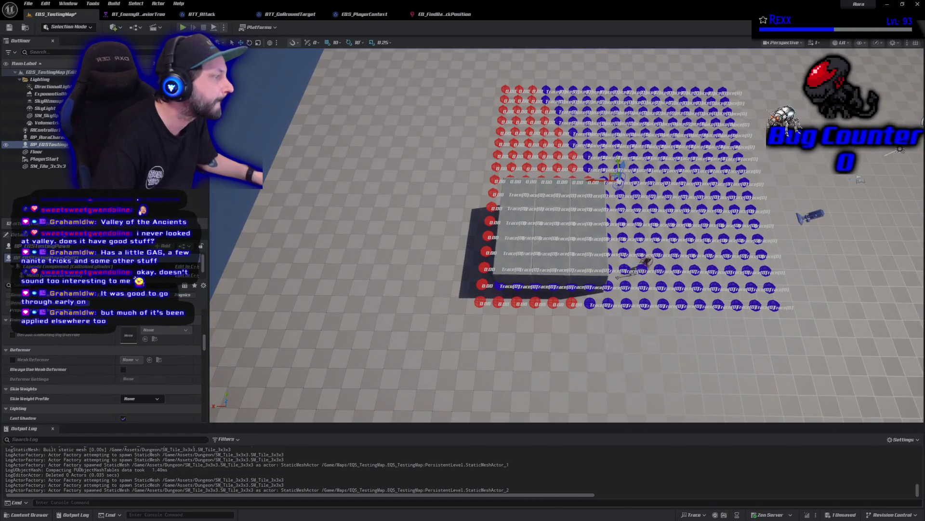
pyautogui.moveTo(606, 277)
pyautogui.mouseDown()
pyautogui.moveTo(557, 270)
pyautogui.moveTo(550, 323)
pyautogui.mouseUp()
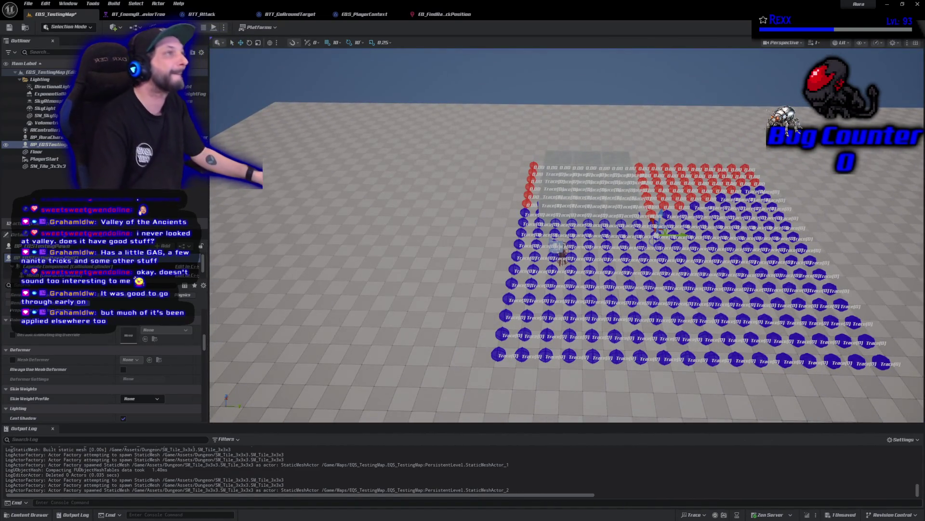
pyautogui.press('Escape')
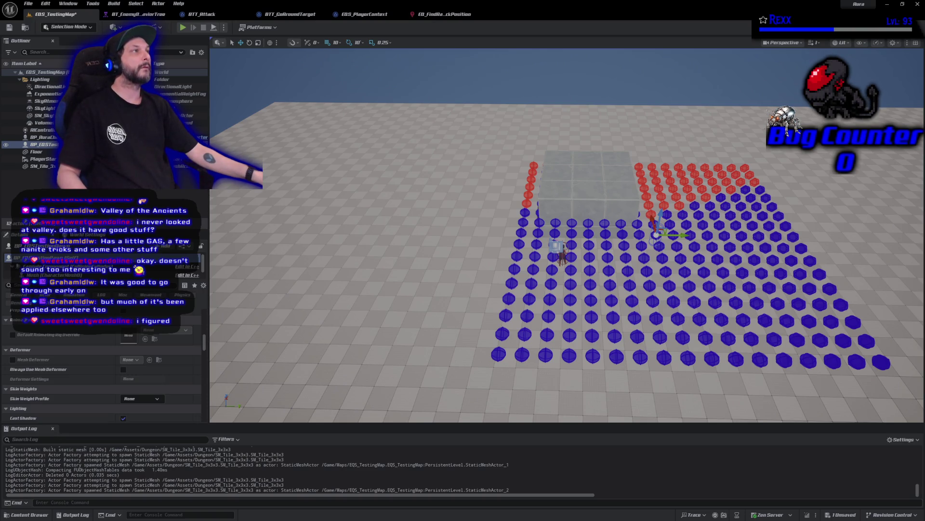
# Compare the level's test points with the trace test's Bool Match toggled off and on
pyautogui.click(432, 15)
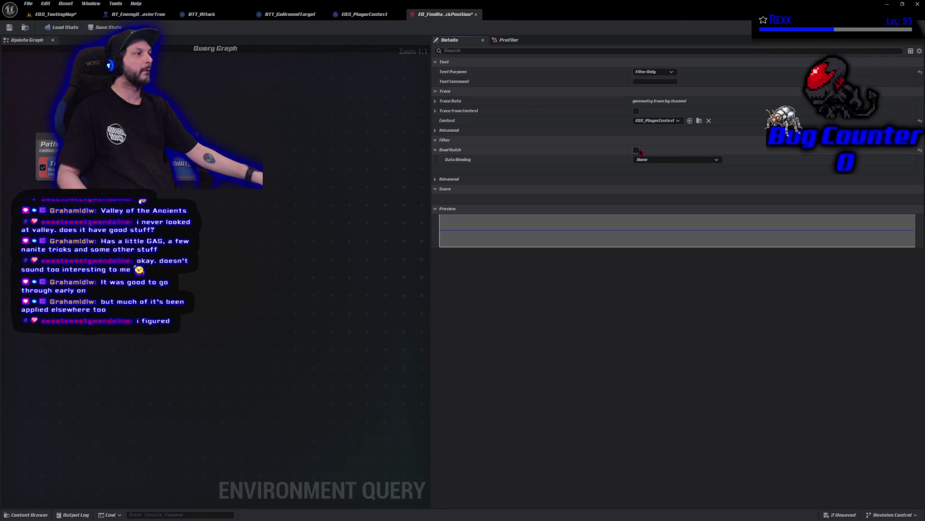
pyautogui.click(55, 14)
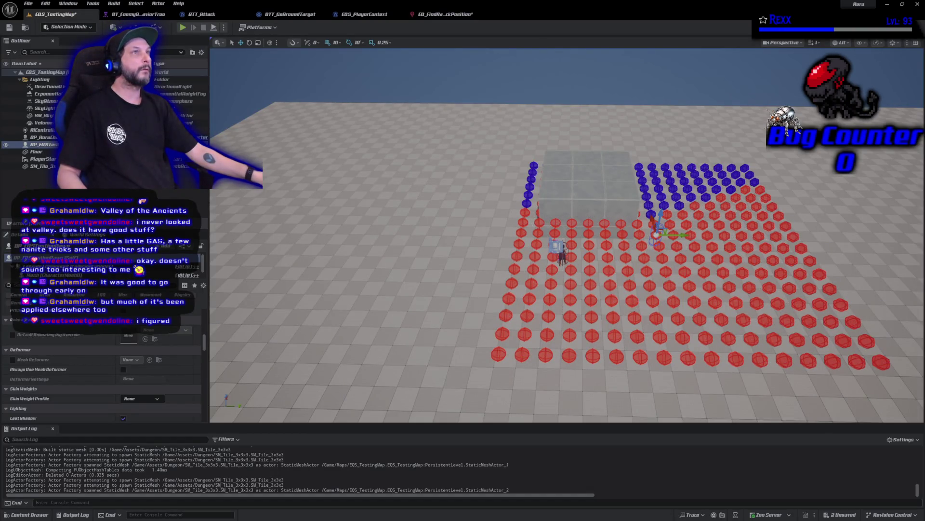
pyautogui.click(445, 14)
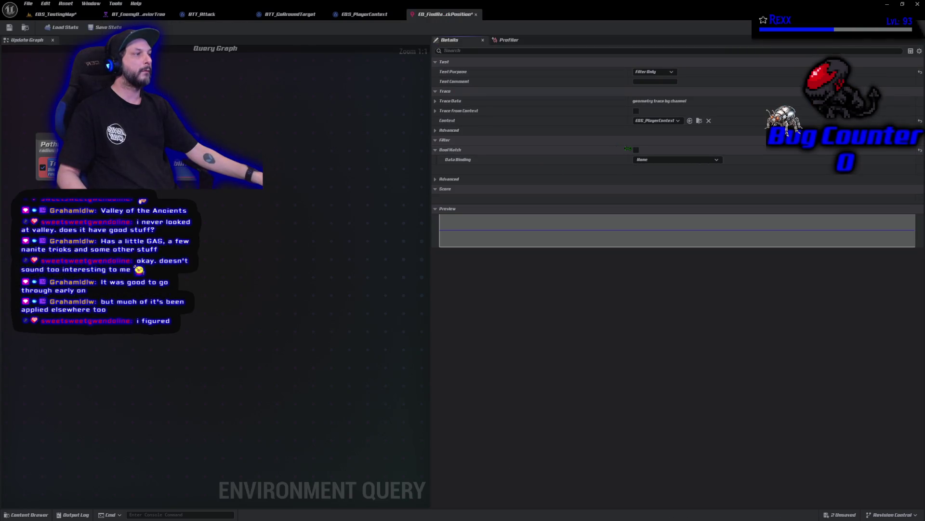
pyautogui.click(636, 150)
pyautogui.click(53, 14)
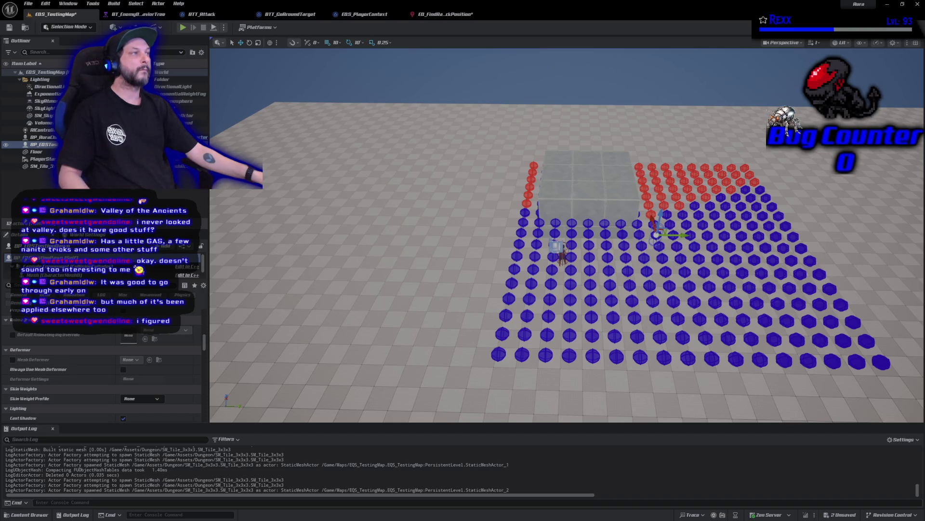
pyautogui.click(443, 15)
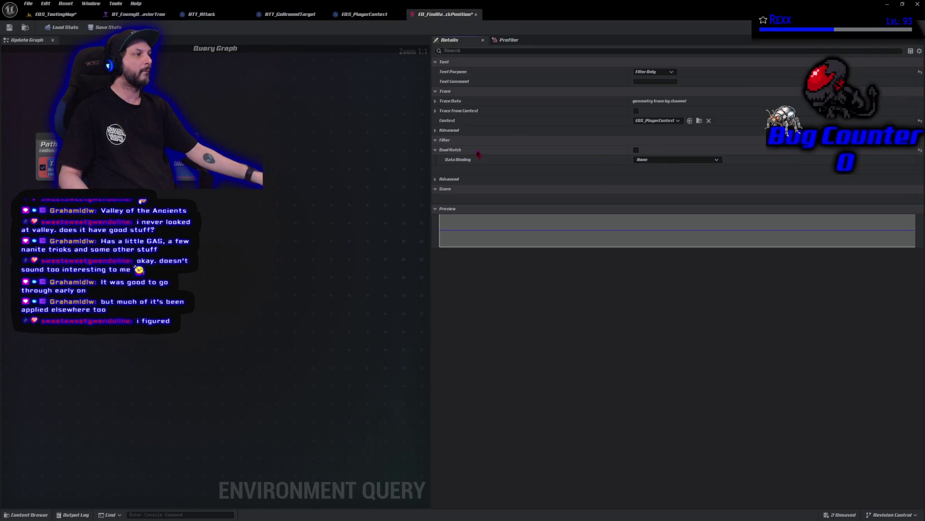
# Save the EQ_FindRangedAttackPosition query asset
pyautogui.click(10, 27)
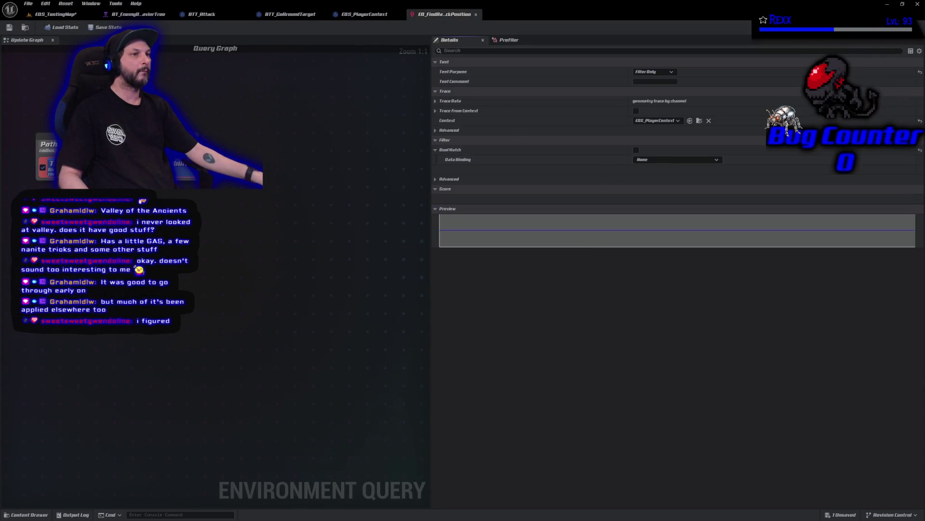
pyautogui.click(28, 3)
pyautogui.click(51, 45)
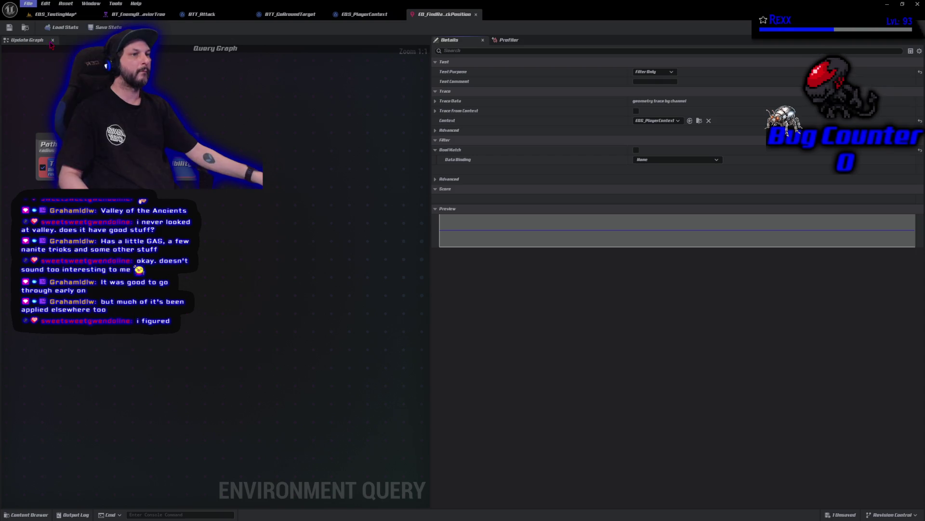
# Select the placed tile block in the level and choose Edit SM_Tile_3x3x3 from its context menu
pyautogui.click(55, 14)
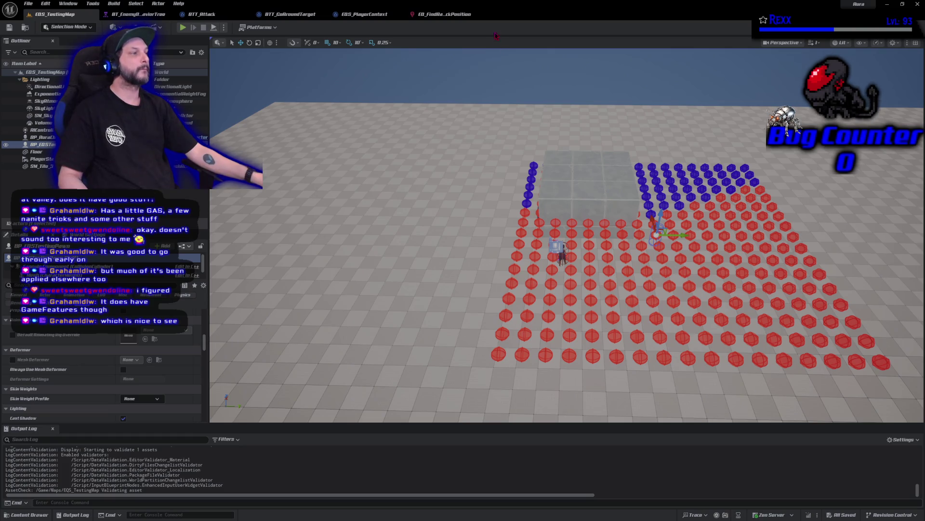
pyautogui.click(588, 193)
pyautogui.rightClick(593, 178)
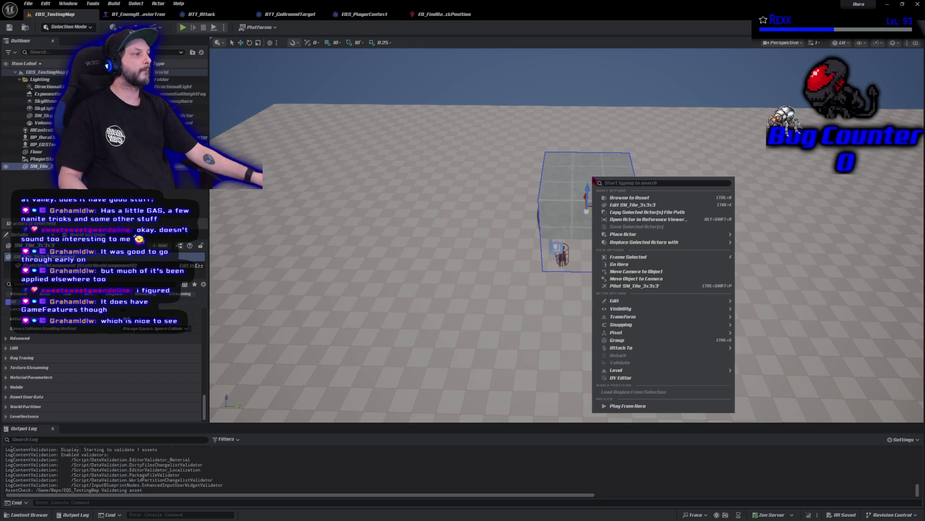
pyautogui.click(631, 205)
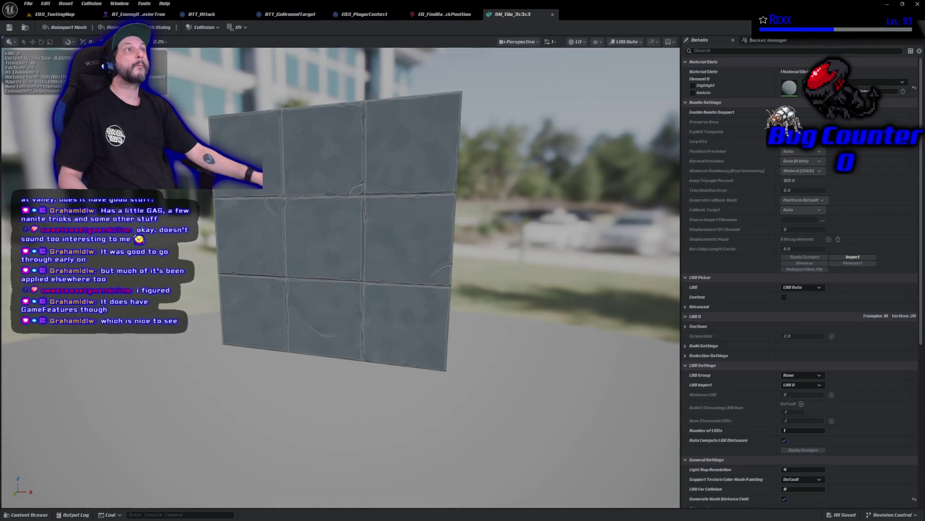
# Add 10DOP-X simplified collision to SM_Tile_3x3x3, then return to EQS_TestingMap
pyautogui.click(210, 29)
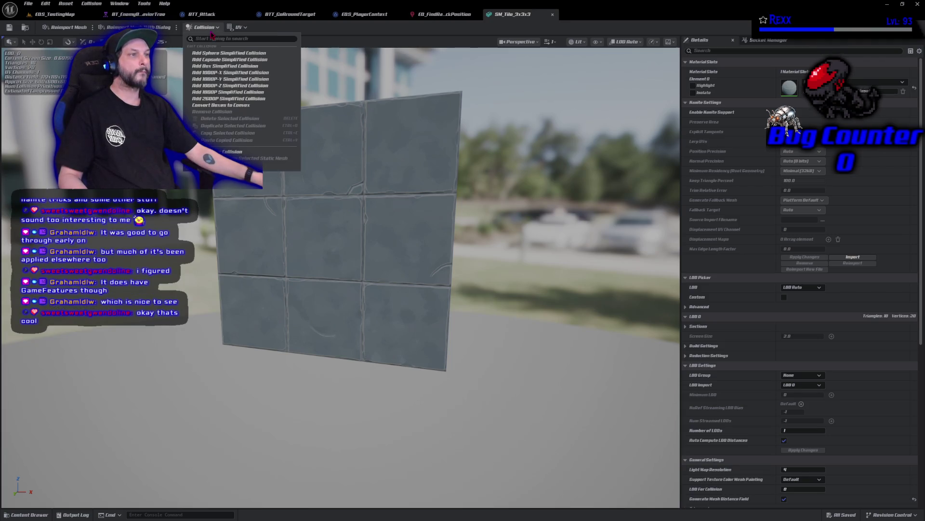
pyautogui.click(232, 70)
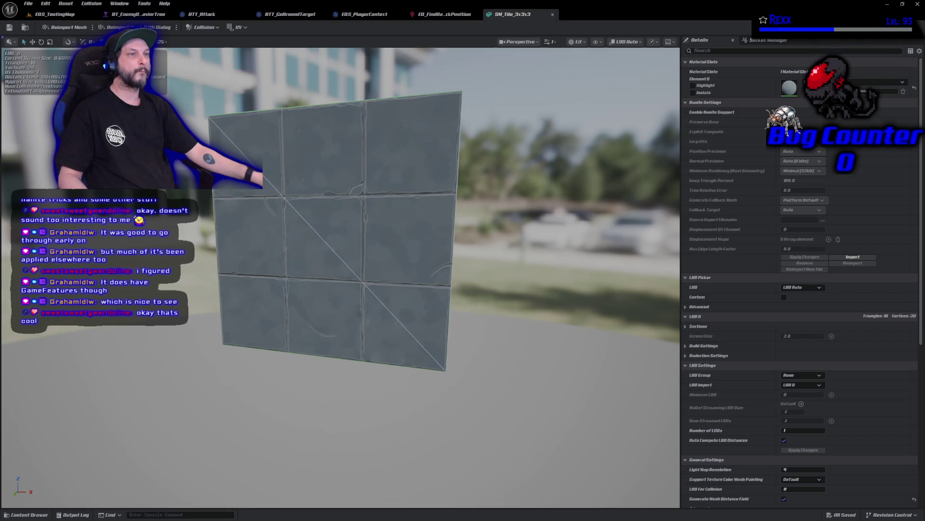
pyautogui.click(43, 16)
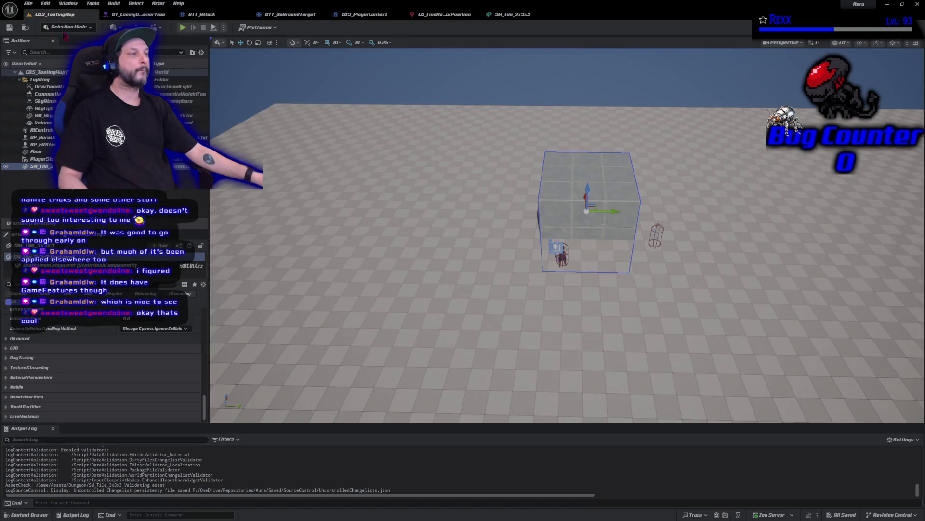
# Select BP_EQSTestingPawn to show its red and blue trace points, then open the Quick Add menu
pyautogui.click(41, 144)
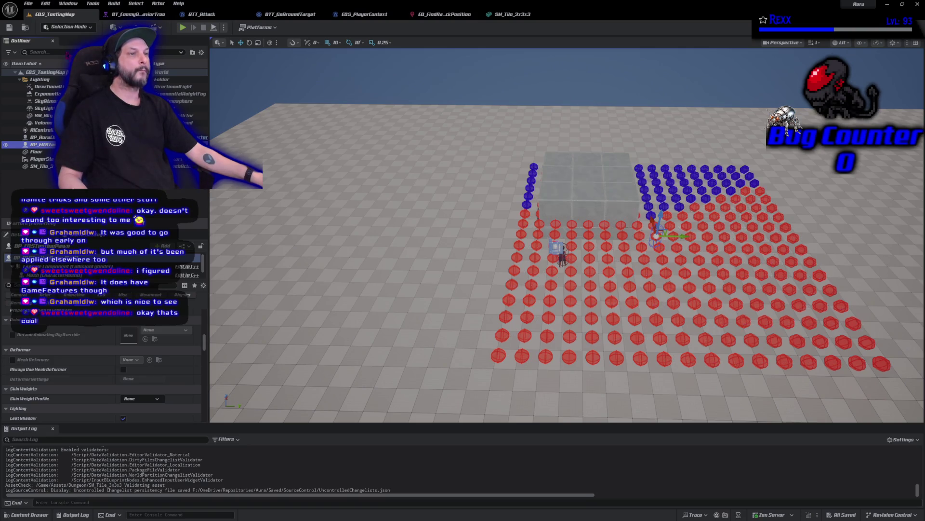
pyautogui.click(115, 27)
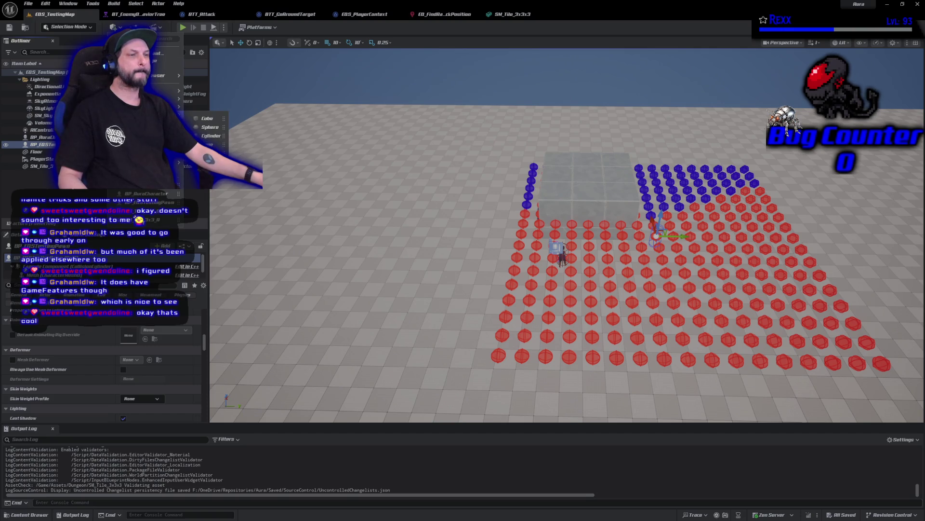
# Place a Nav Mesh Bounds Volume on the floor and turn on the navigation display with P
pyautogui.moveTo(159, 162)
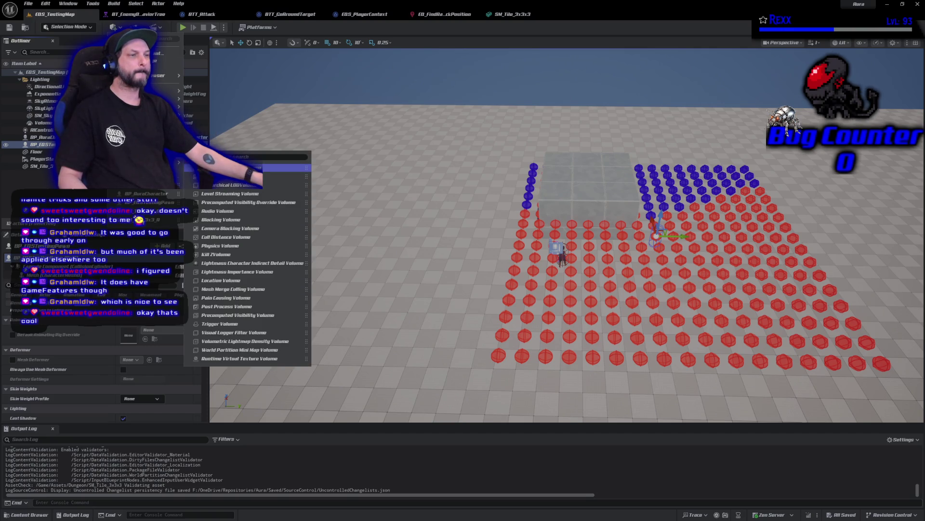
pyautogui.click(284, 168)
pyautogui.moveTo(651, 244); pyautogui.dragTo(654, 244)
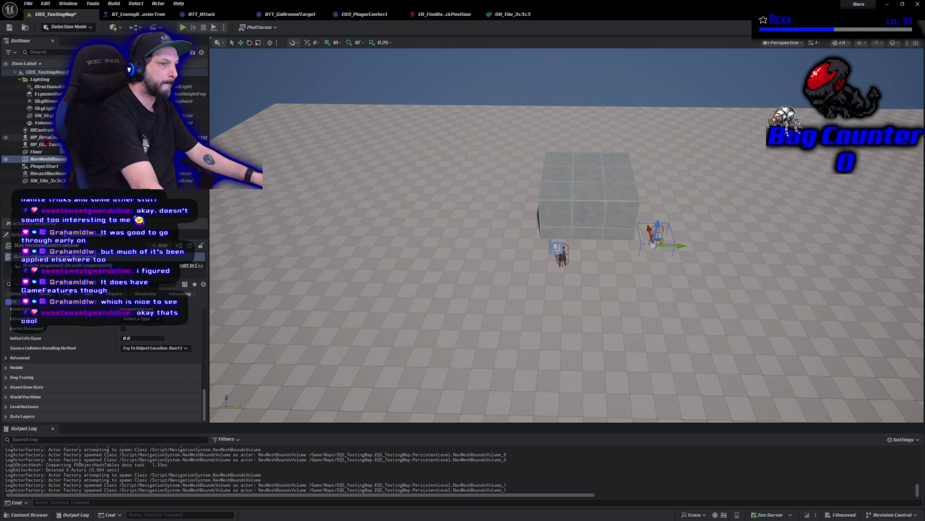
pyautogui.press('p')
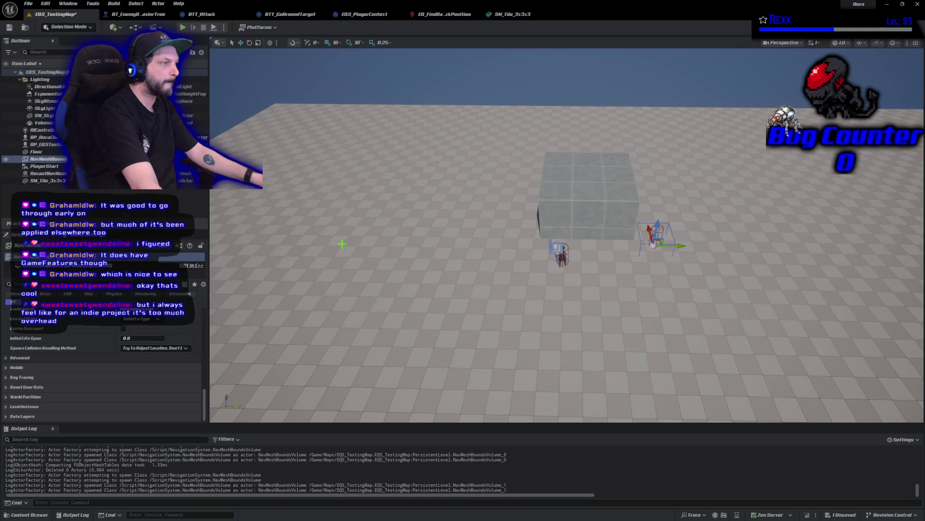
pyautogui.moveTo(657, 227); pyautogui.dragTo(661, 212)
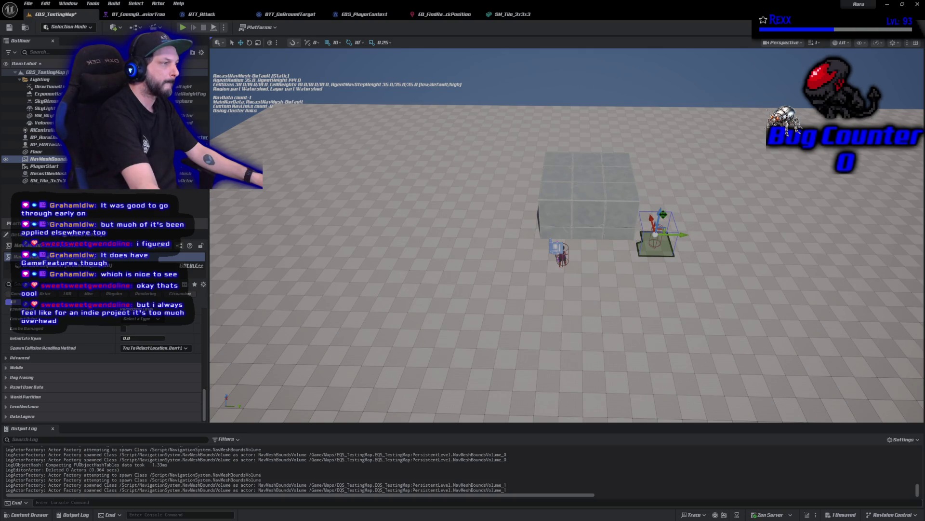
pyautogui.moveTo(661, 214); pyautogui.dragTo(658, 222)
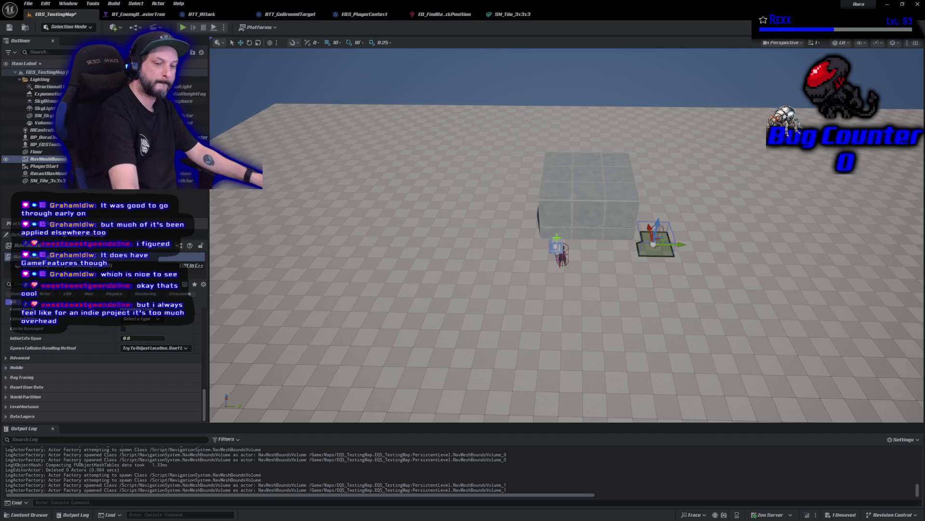
# Stretch the volume to about 37.25 × 42 × 1 across the floor and reset its Location to 0,0,0
pyautogui.scroll(-3, 567, 235)
pyautogui.scroll(-3, 567, 235)
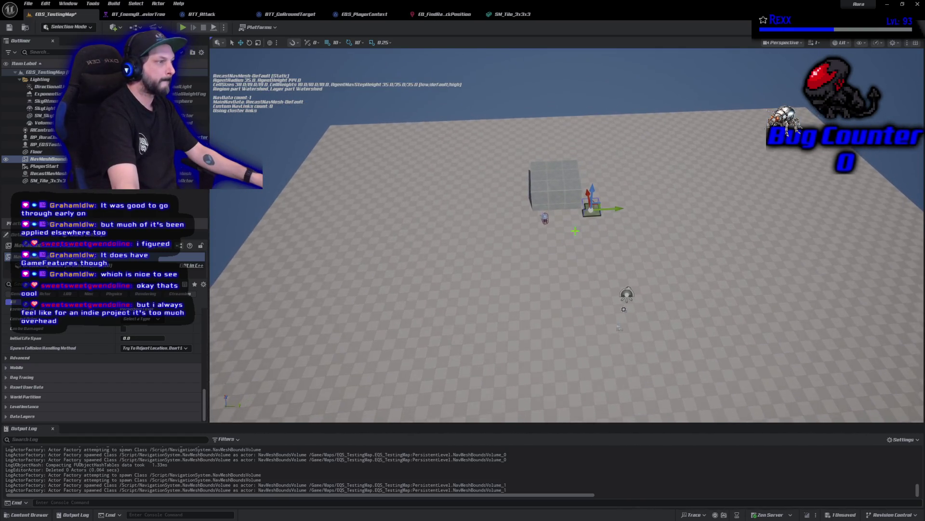
pyautogui.moveTo(611, 207); pyautogui.dragTo(674, 208)
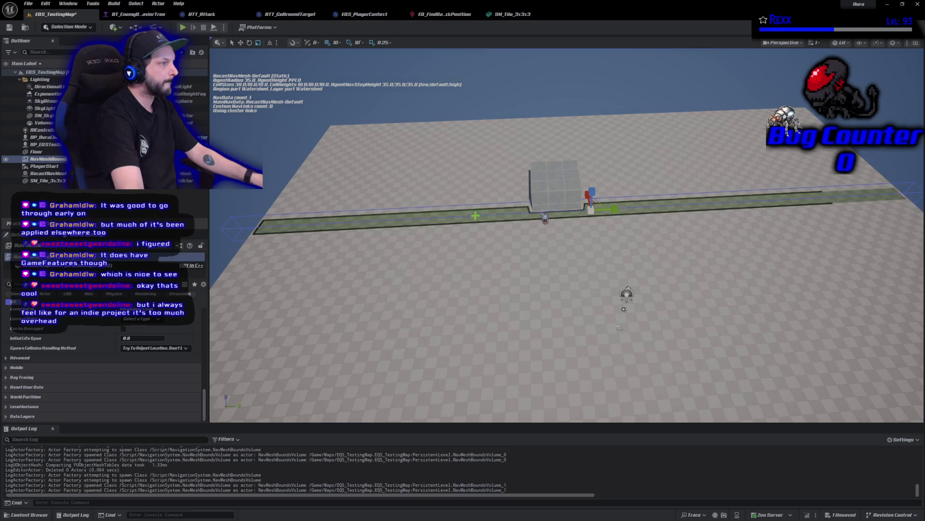
pyautogui.moveTo(587, 194); pyautogui.dragTo(634, 212)
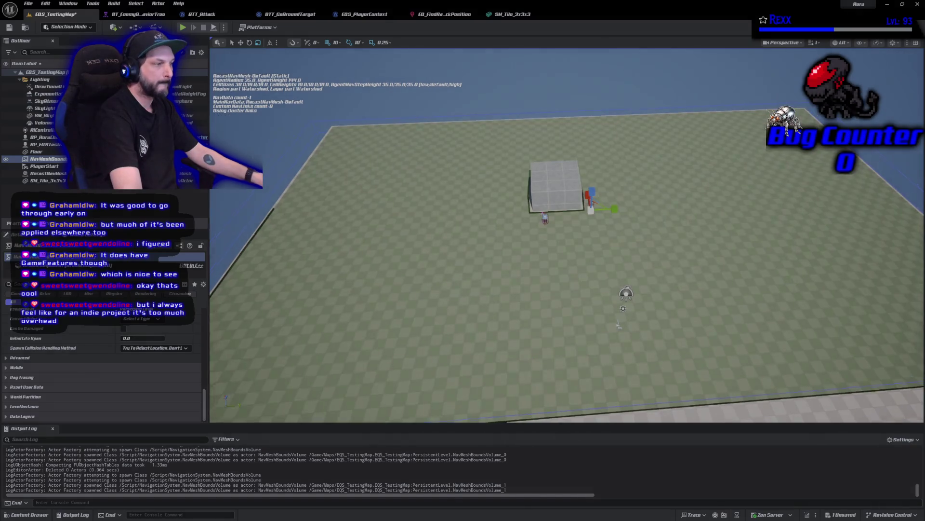
pyautogui.moveTo(622, 294)
pyautogui.mouseDown()
pyautogui.moveTo(550, 236)
pyautogui.moveTo(477, 243)
pyautogui.mouseUp()
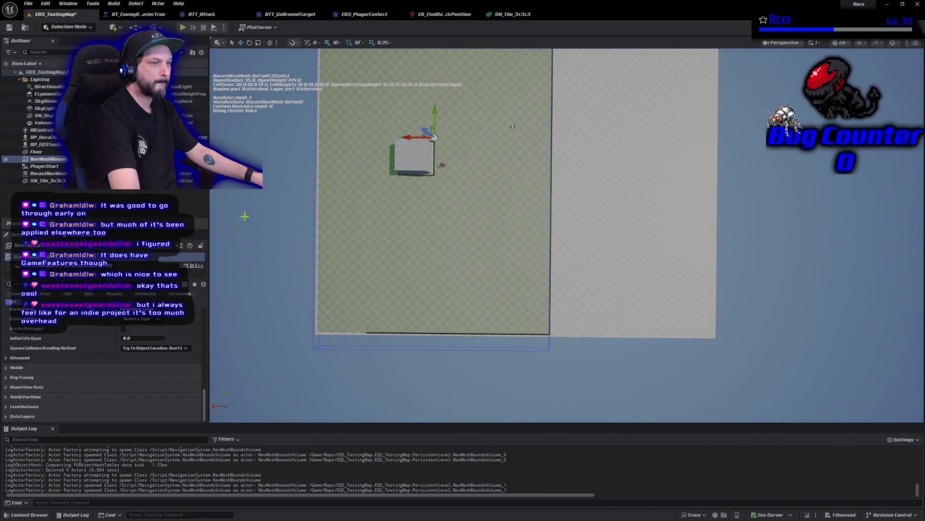
pyautogui.scroll(3, 103, 366)
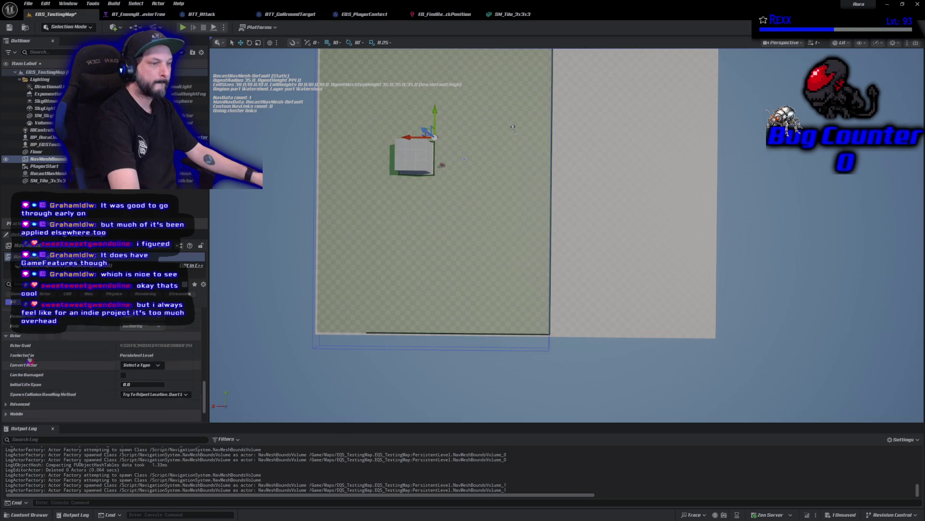
pyautogui.scroll(3, 103, 366)
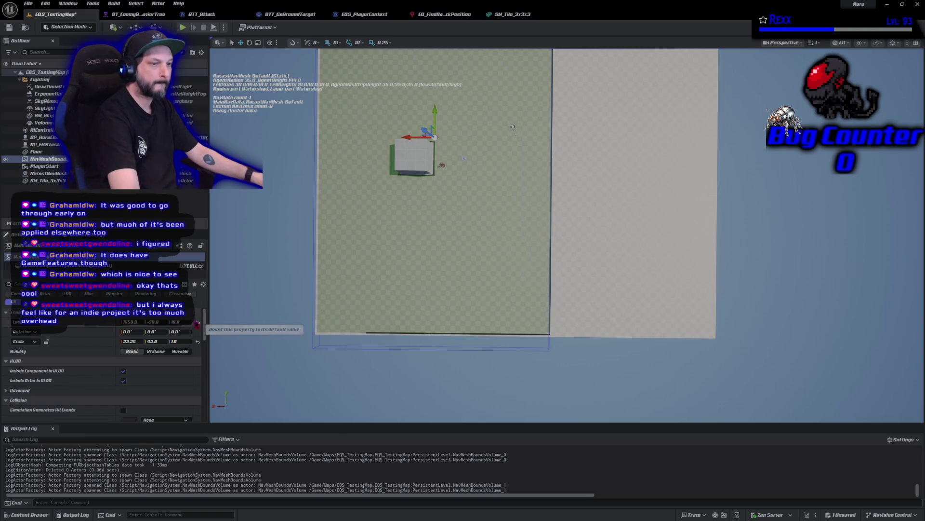
pyautogui.click(198, 322)
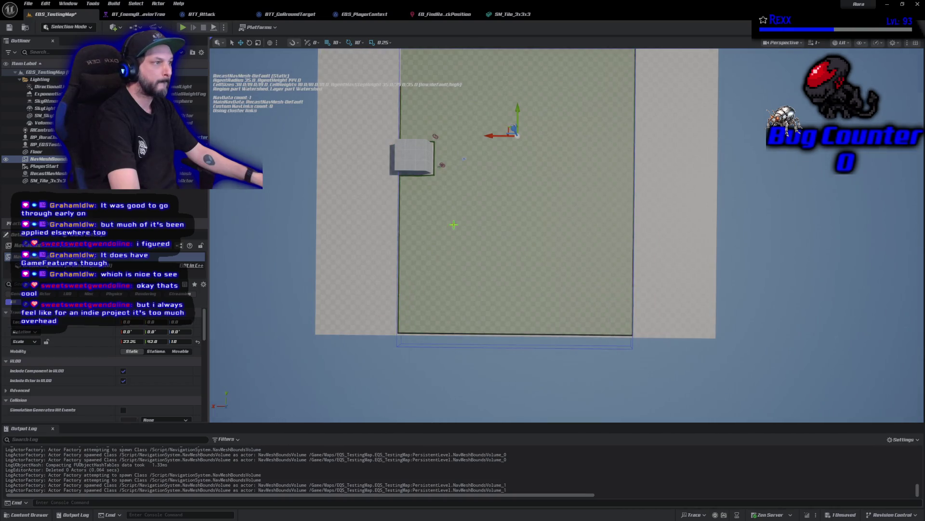
# Stretch the NavMeshBoundsVolume to Scale X 40.75 and turn on the navigation display
pyautogui.moveTo(477, 141)
pyautogui.mouseDown()
pyautogui.moveTo(633, 231)
pyautogui.moveTo(634, 183)
pyautogui.moveTo(633, 204)
pyautogui.moveTo(649, 209)
pyautogui.moveTo(650, 173)
pyautogui.moveTo(647, 237)
pyautogui.mouseUp()
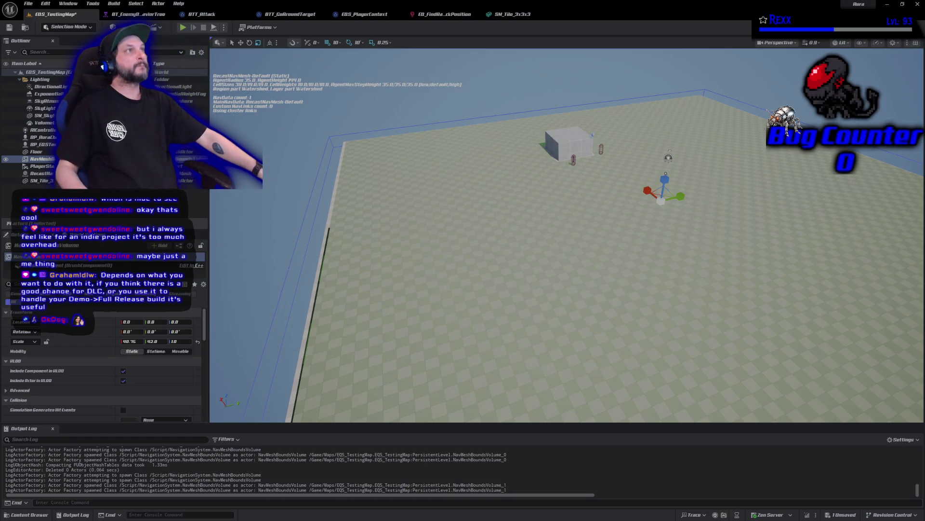
pyautogui.press('p')
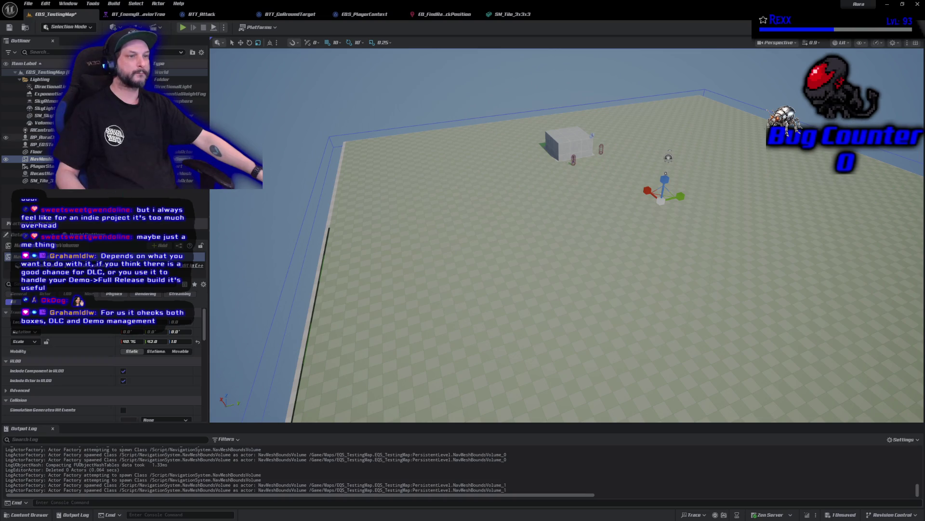
# Move BP_EQSTestingPawn so it sits right beside the wall box
pyautogui.click(662, 195)
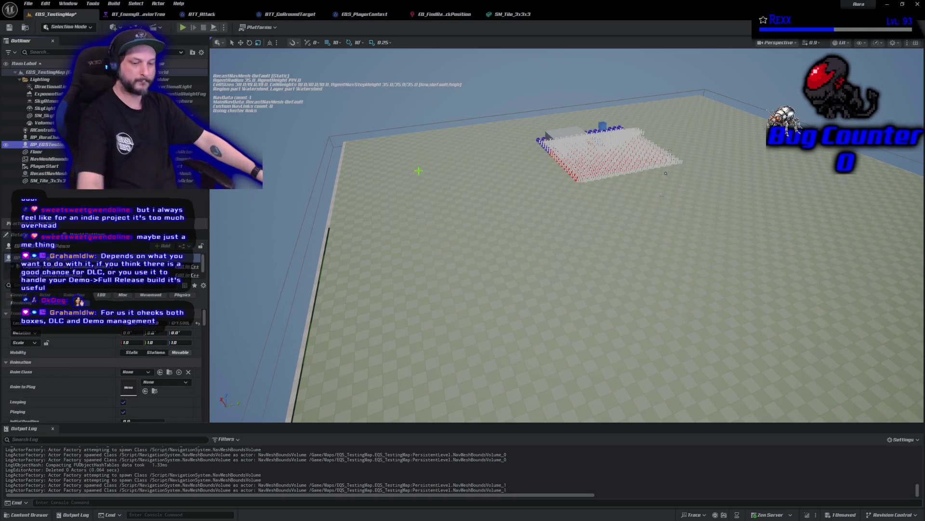
pyautogui.press('f')
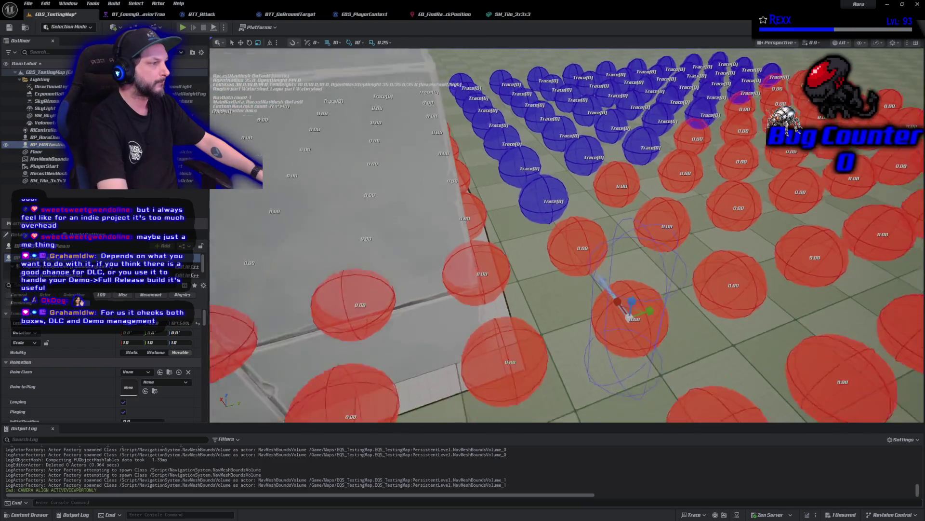
pyautogui.scroll(-10, 576, 233)
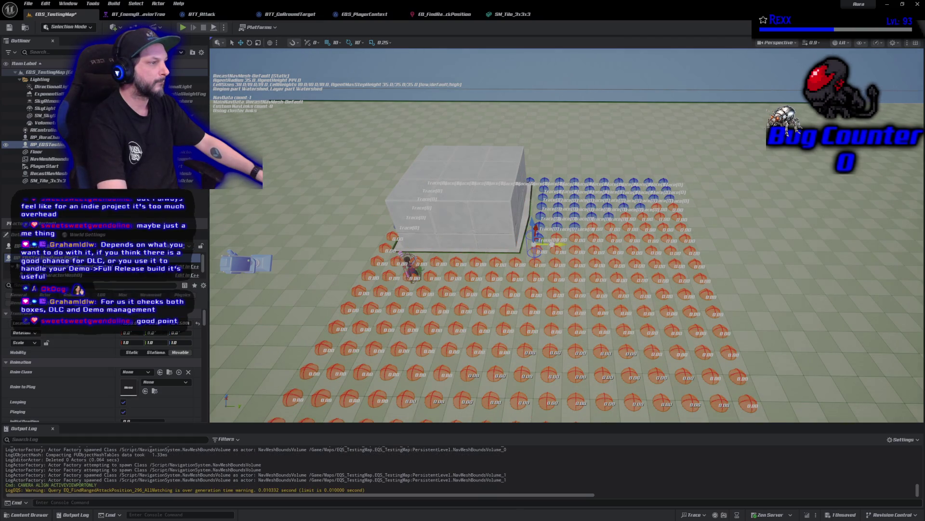
pyautogui.moveTo(555, 245); pyautogui.dragTo(526, 239)
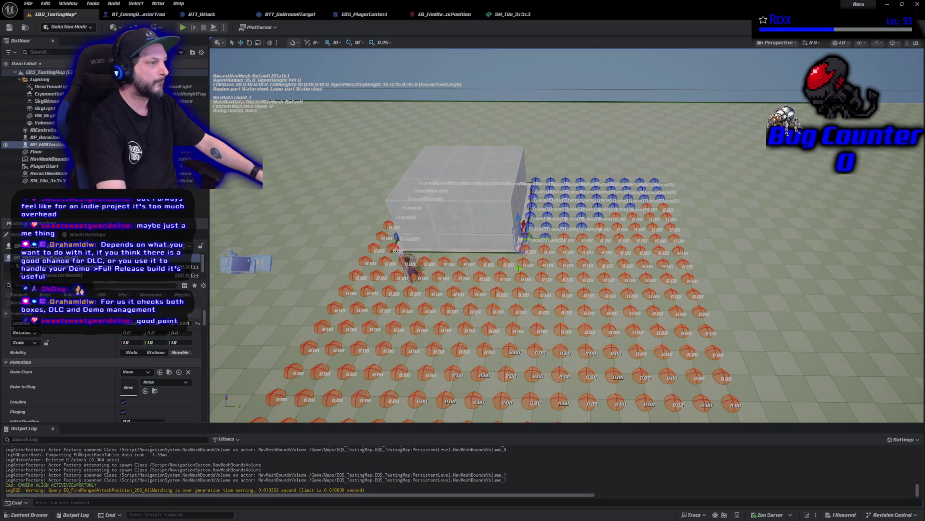
pyautogui.moveTo(542, 241); pyautogui.dragTo(550, 245)
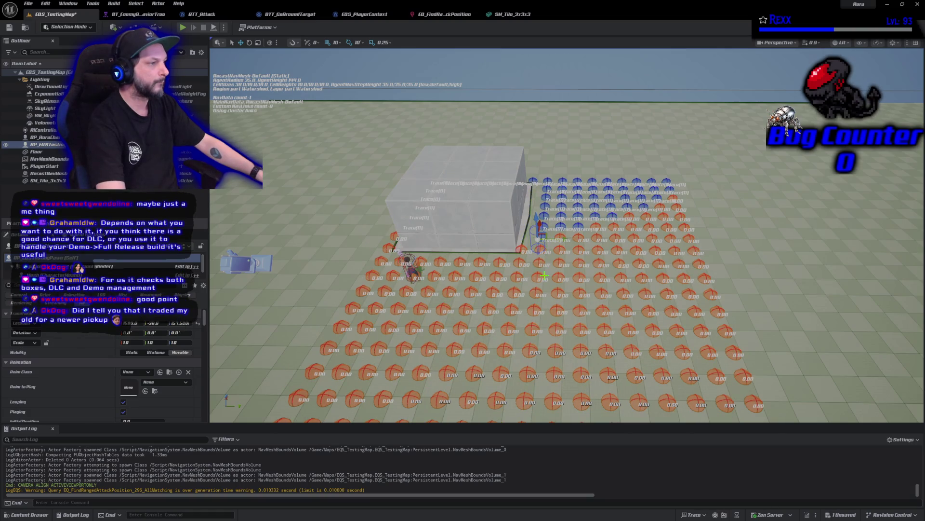
# Raise the SM_Tile_3x3x3 wall box to a Z height of 270
pyautogui.scroll(-6, 544, 274)
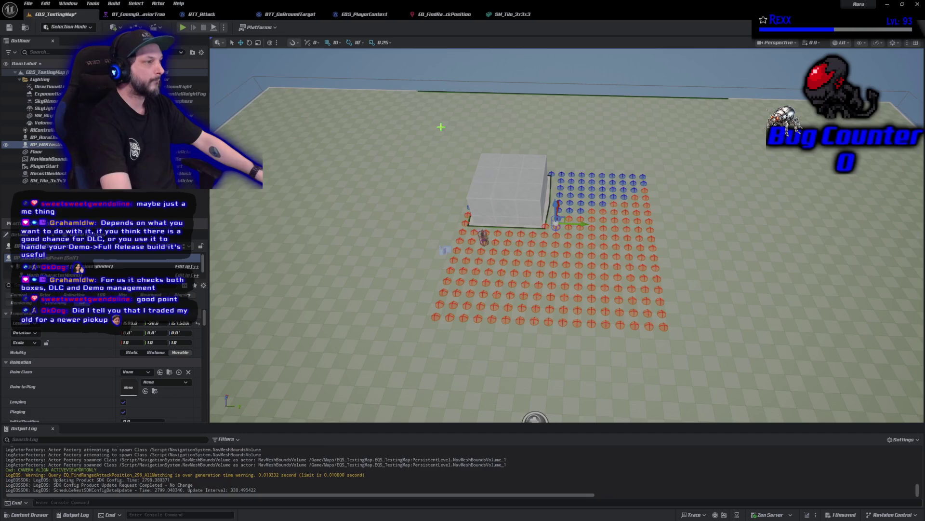
pyautogui.scroll(8, 567, 236)
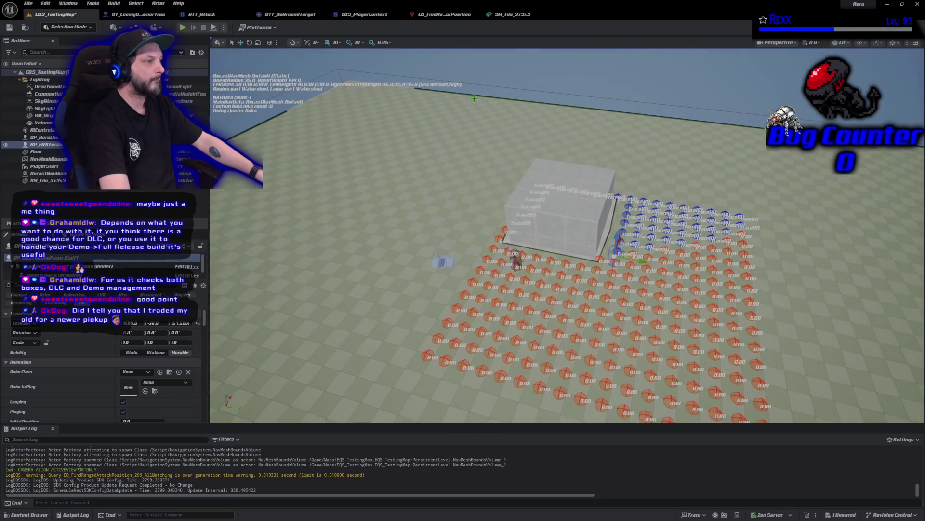
pyautogui.click(550, 218)
pyautogui.moveTo(564, 210); pyautogui.dragTo(563, 155)
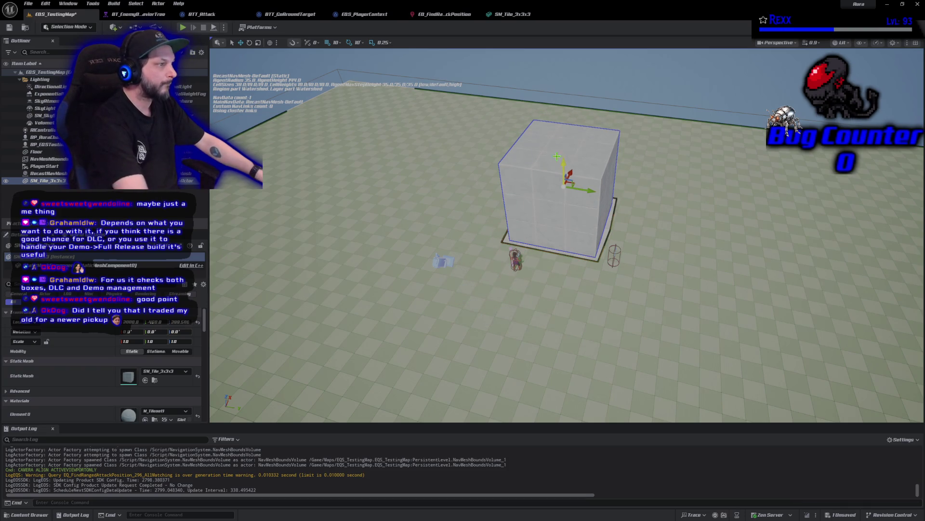
# Save EQS_TestingMap and reselect BP_EQSTestingPawn to redisplay its red and blue trace points
pyautogui.hotkey('ctrl', 's')
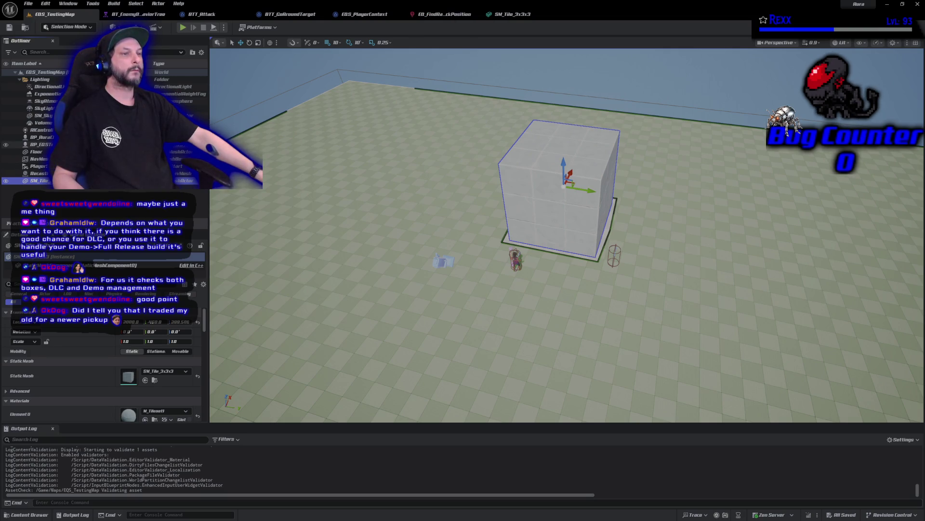
pyautogui.click(39, 144)
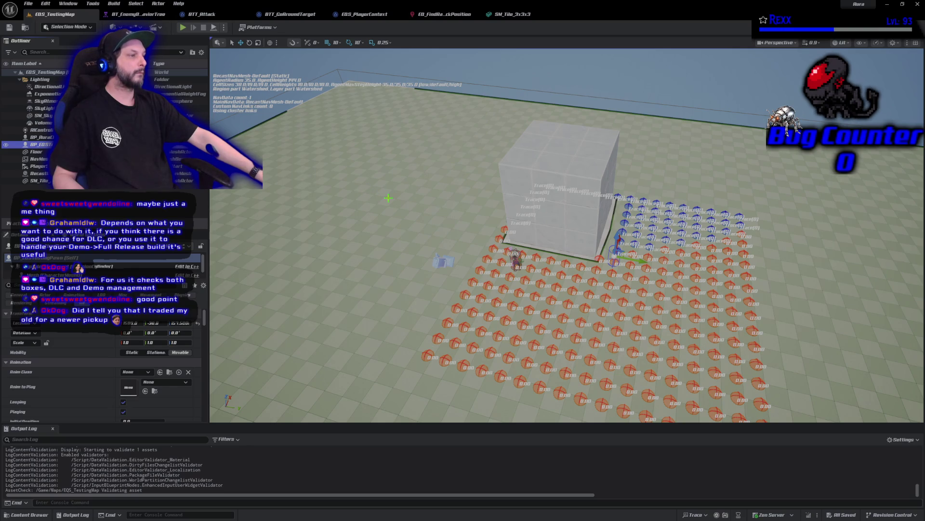